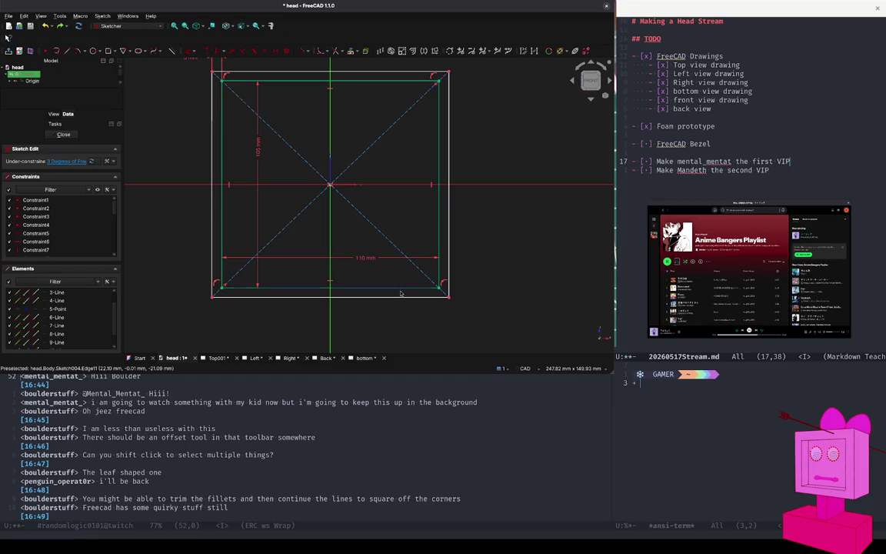
- Add a vertical distance constraint for the bottom offset of the outer rectangle
click(441, 290)
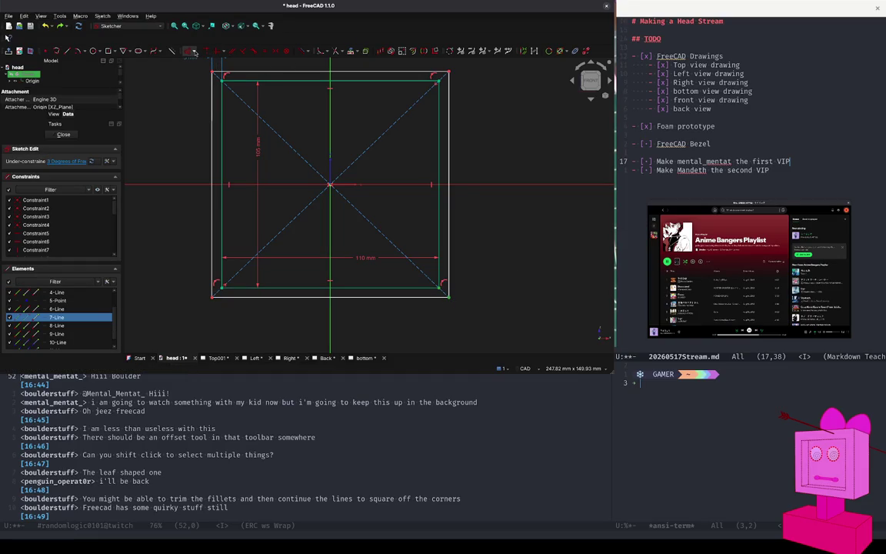
click(194, 52)
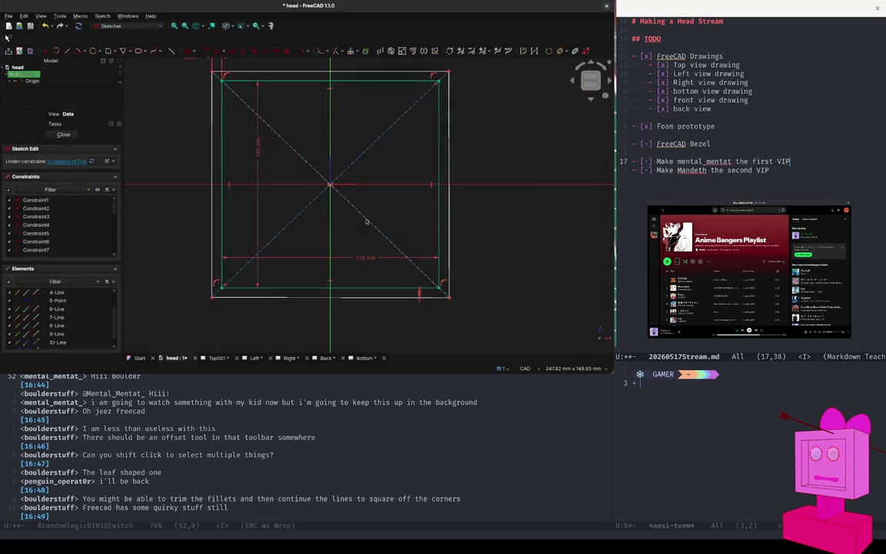
click(429, 293)
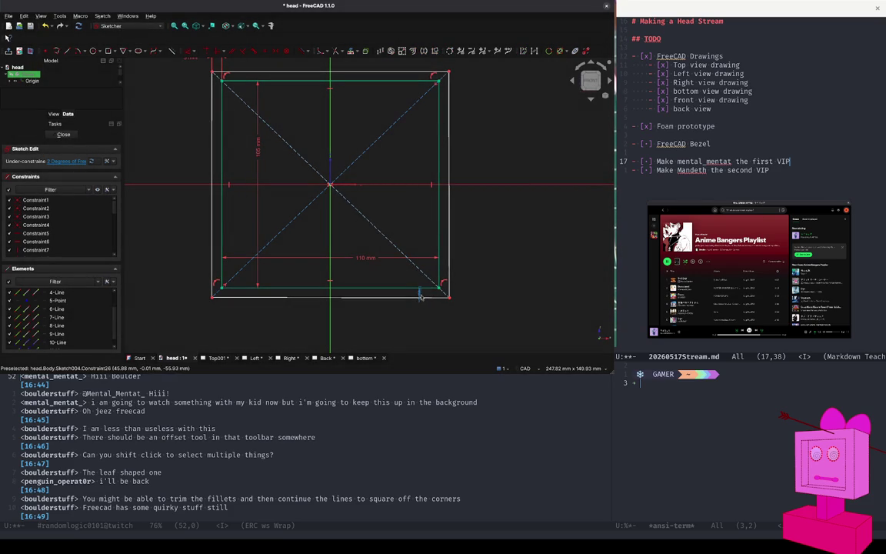
click(408, 277)
mouse_move(450, 263)
mouse_down()
mouse_move(397, 262)
mouse_move(466, 220)
mouse_up()
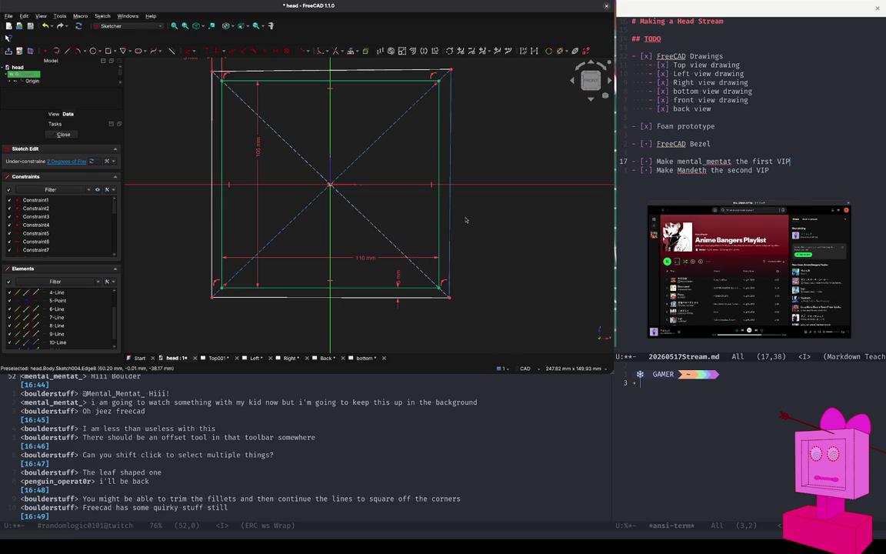
- Make the two diagonal construction lines equal, undoing an accidental drag of the outline
click(370, 150)
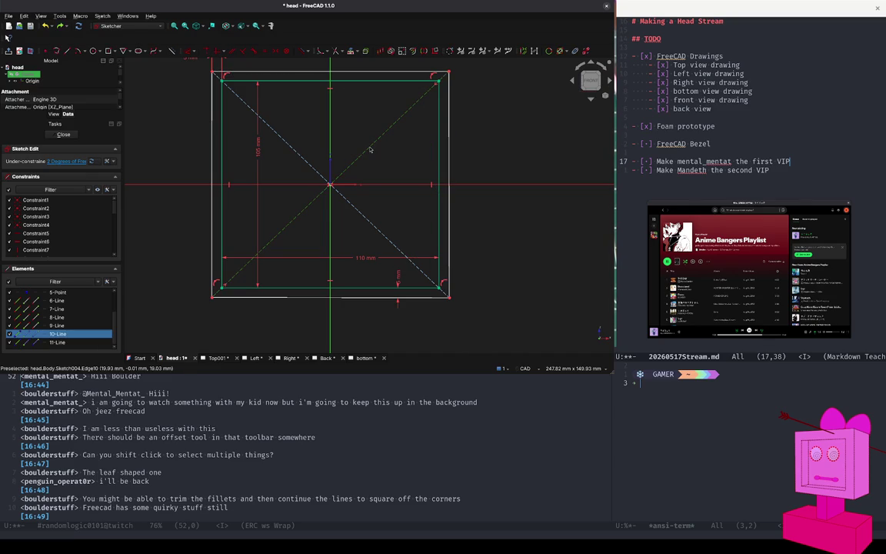
click(293, 151)
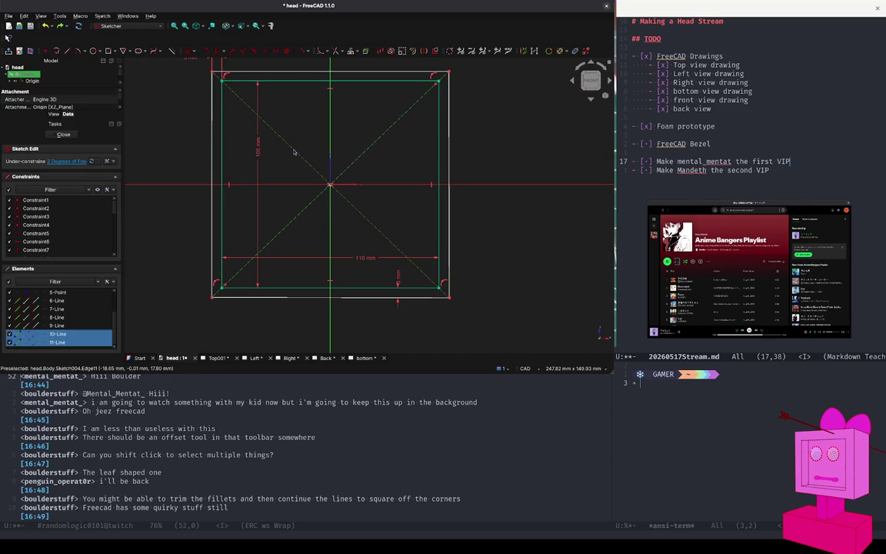
click(266, 52)
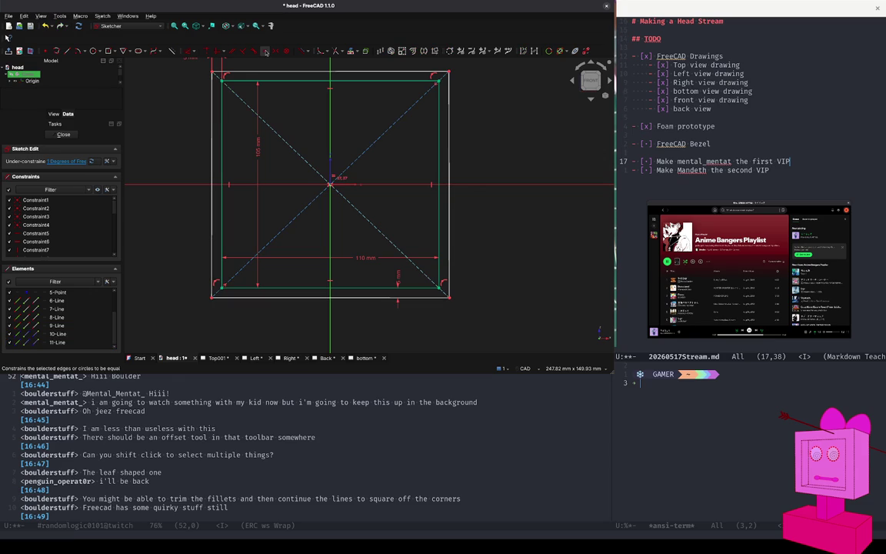
drag(211, 145, 287, 127)
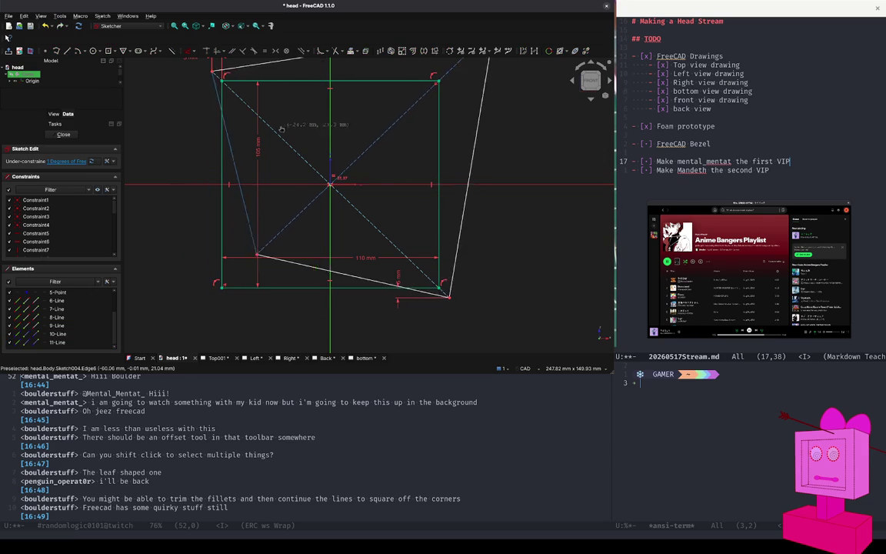
drag(287, 127, 188, 142)
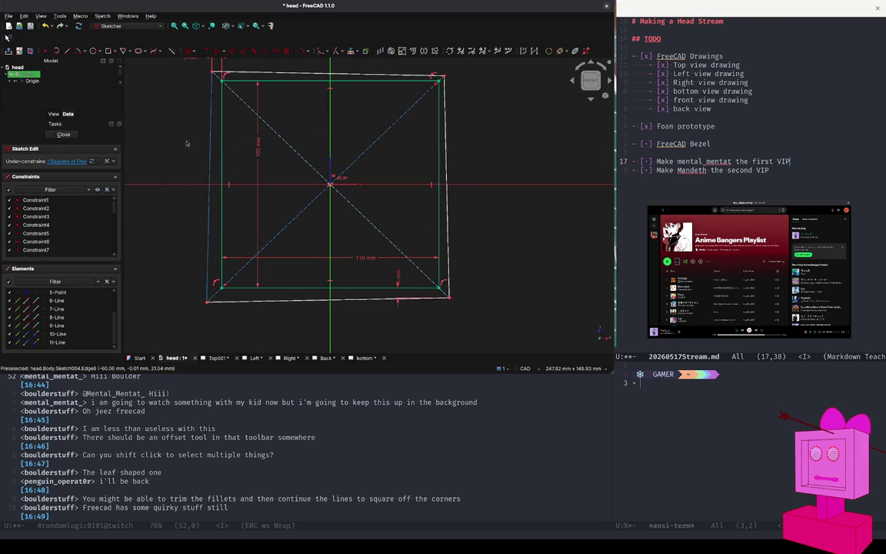
key(ctrl+z)
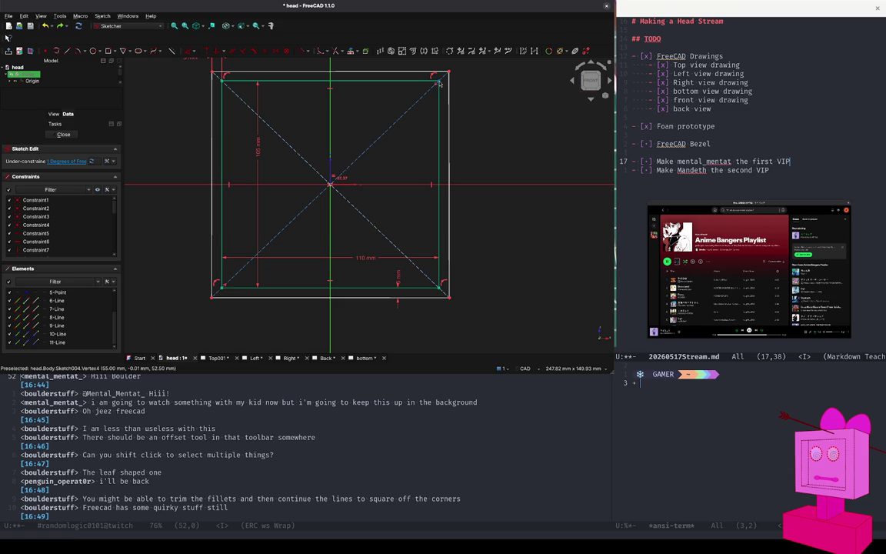
- Constrain the remaining outer line (8-Line) horizontal/vertical to fully constrain the sketch
click(439, 85)
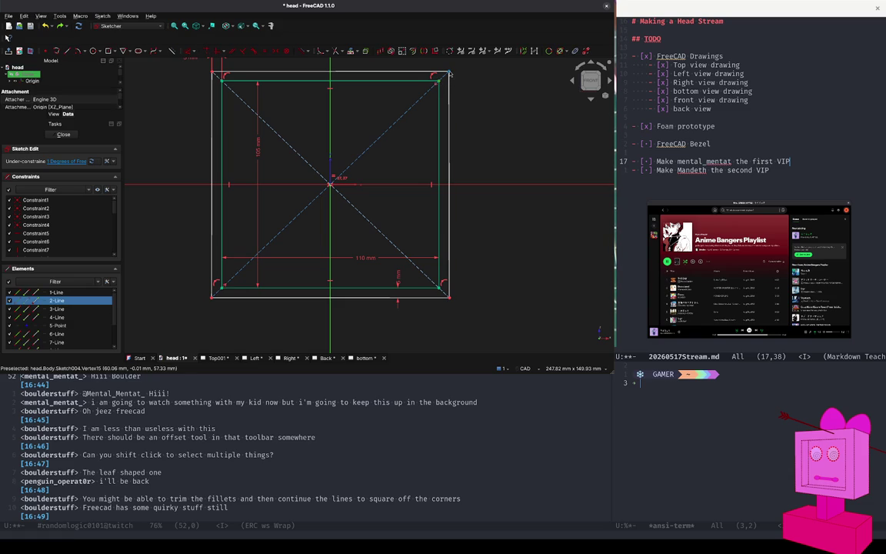
click(449, 74)
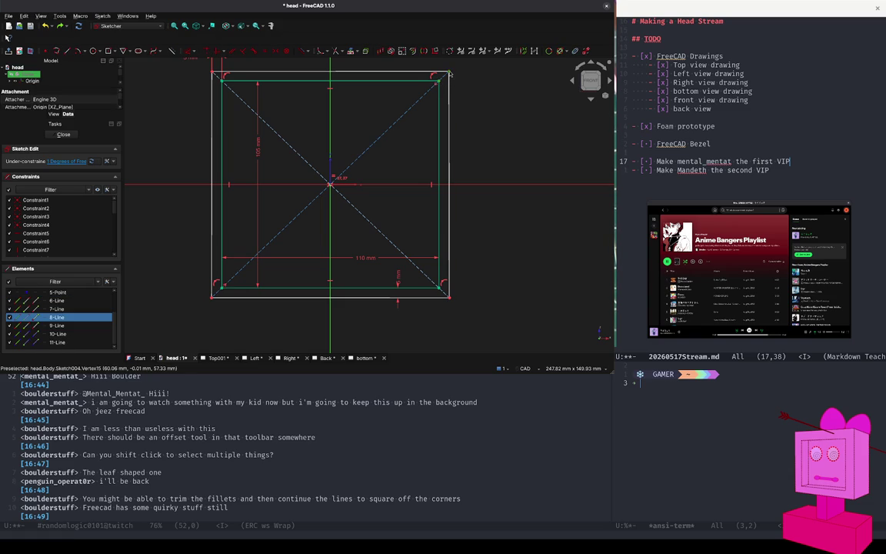
click(195, 52)
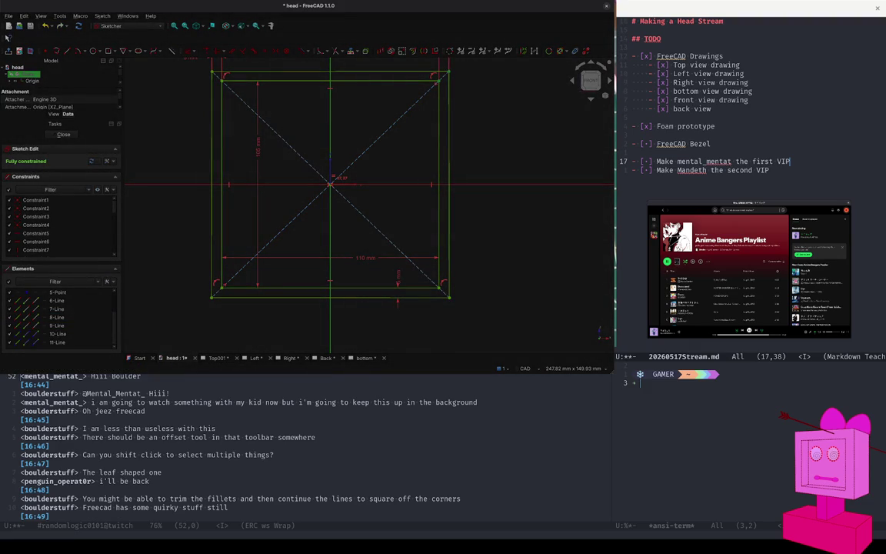
click(416, 191)
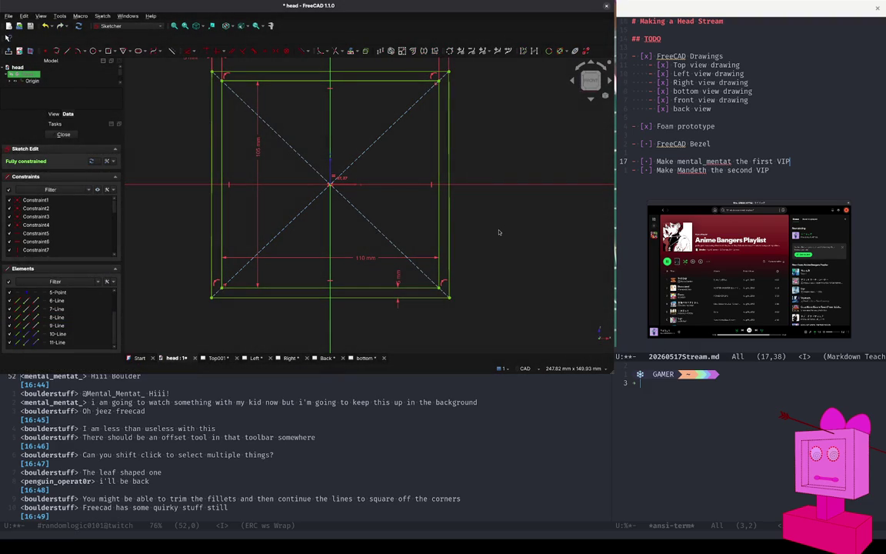
- Drag the top-left, left, bottom and right 5 mm labels outside the rectangles
scroll(498, 233, down, 2)
scroll(499, 232, up, 1)
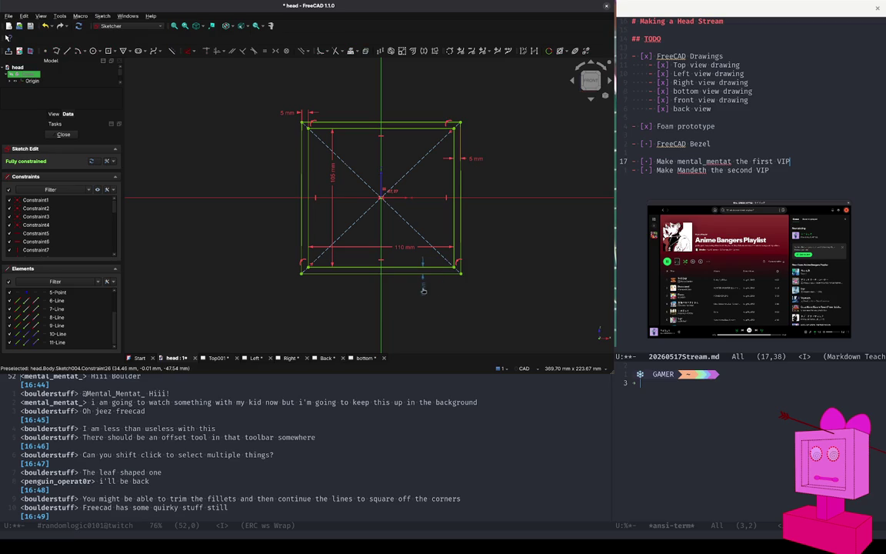
drag(286, 113, 280, 165)
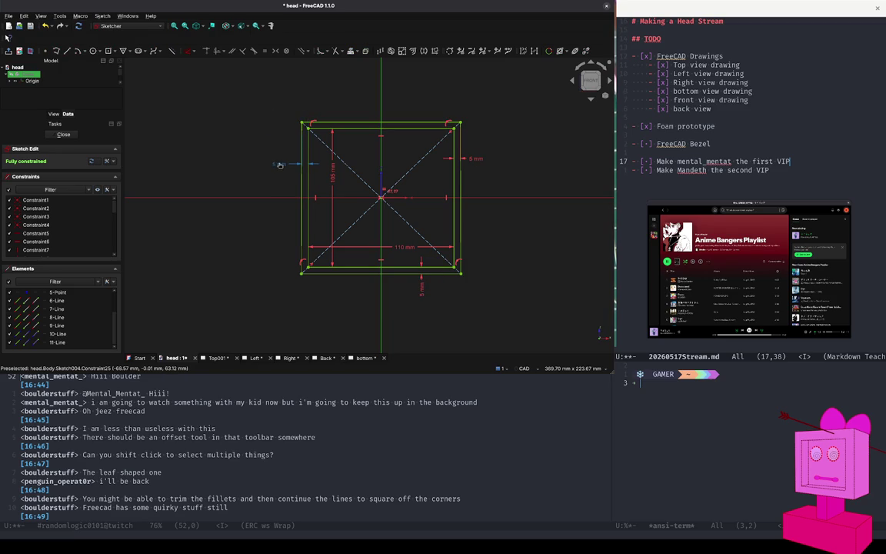
scroll(311, 216, up, 5)
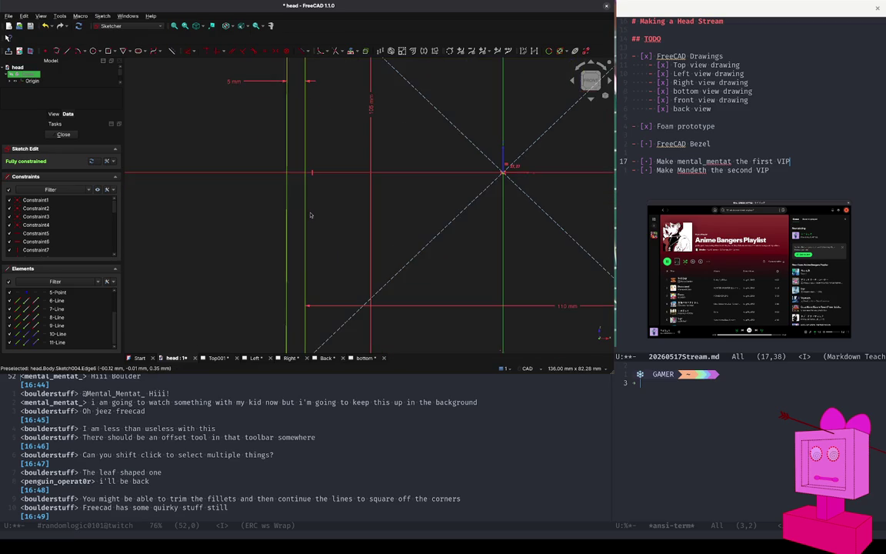
scroll(311, 216, down, 5)
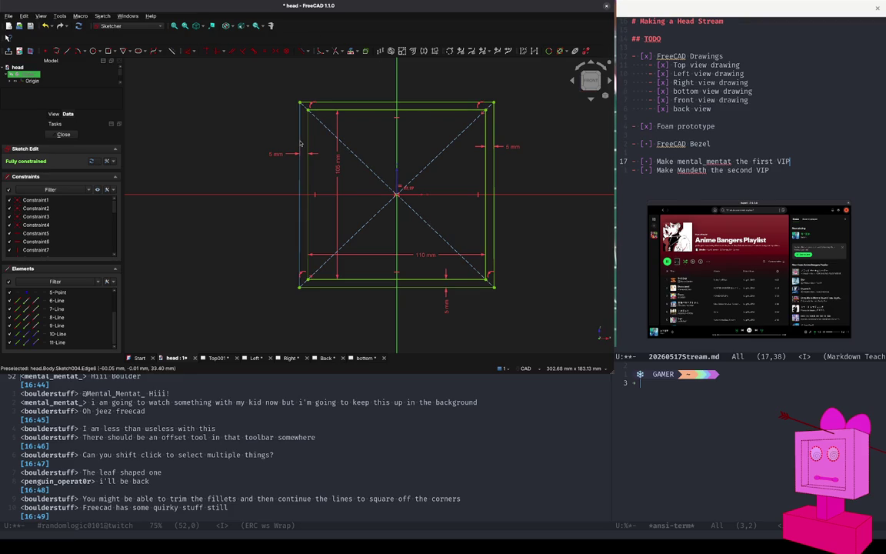
drag(277, 154, 284, 89)
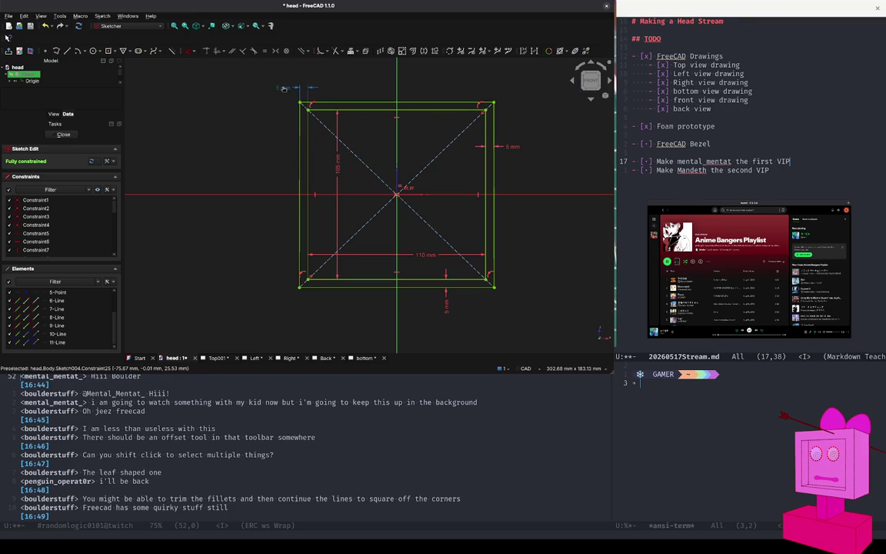
drag(450, 302, 510, 298)
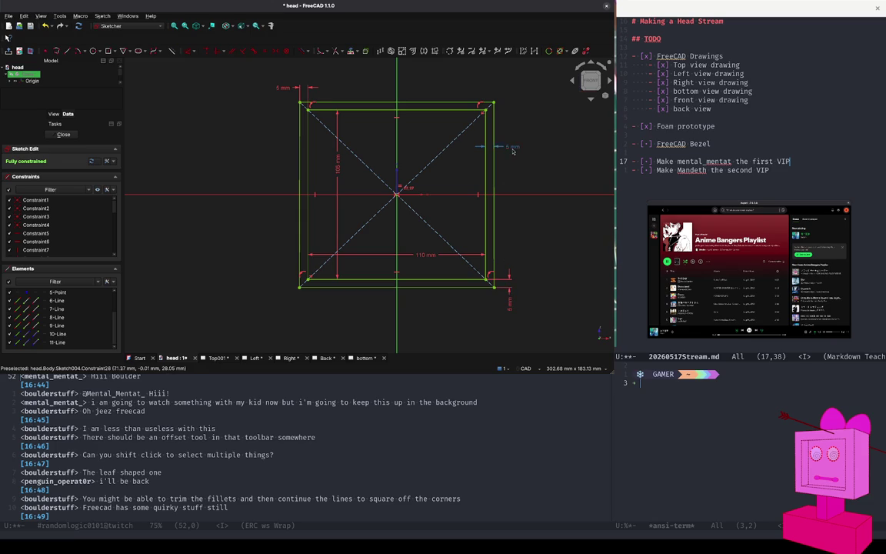
drag(513, 151, 516, 95)
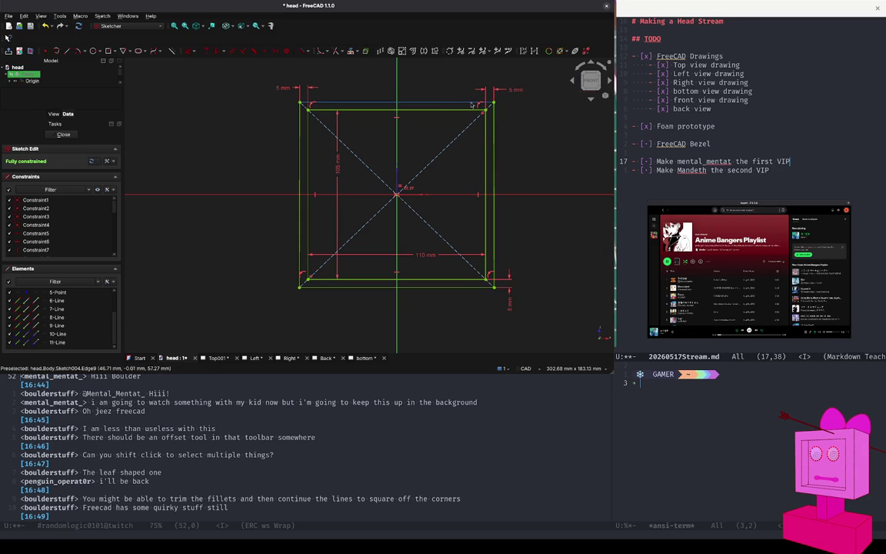
click(300, 123)
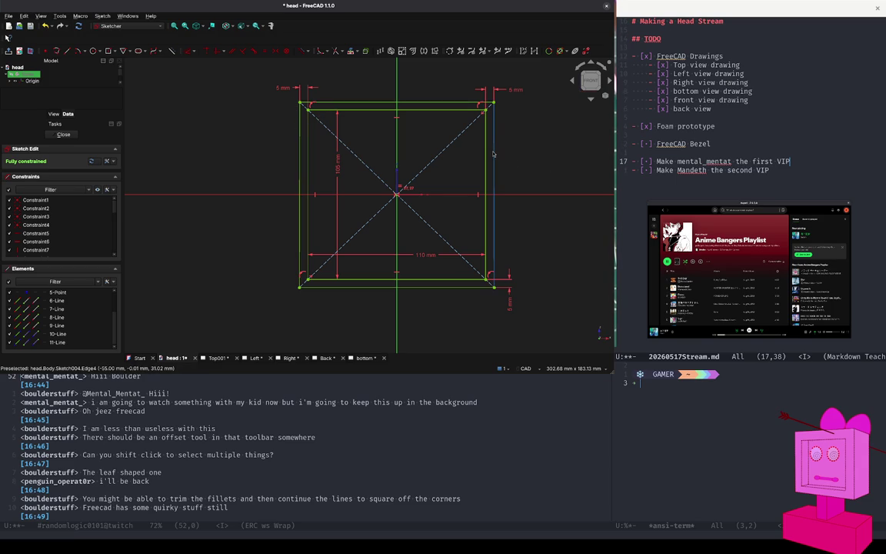
- Convert the four inner rectangle edges to construction geometry and close the sketch
click(308, 162)
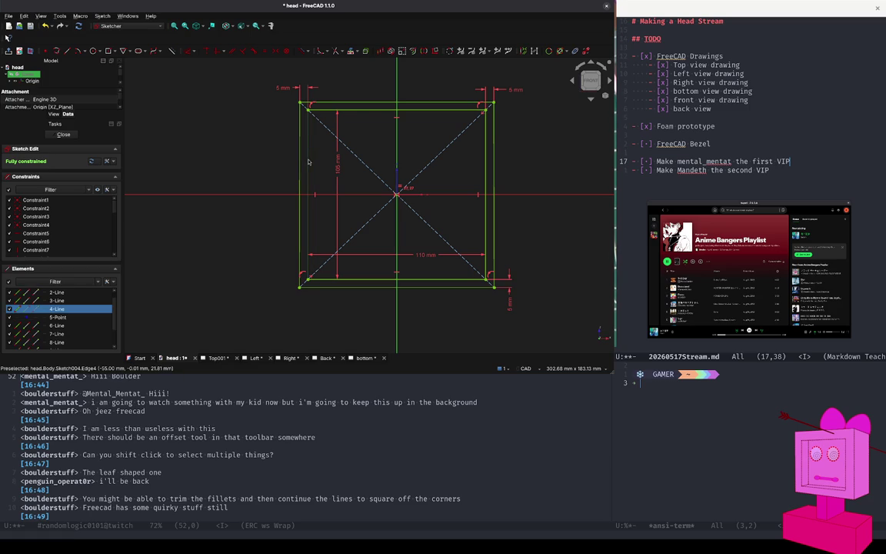
click(355, 113)
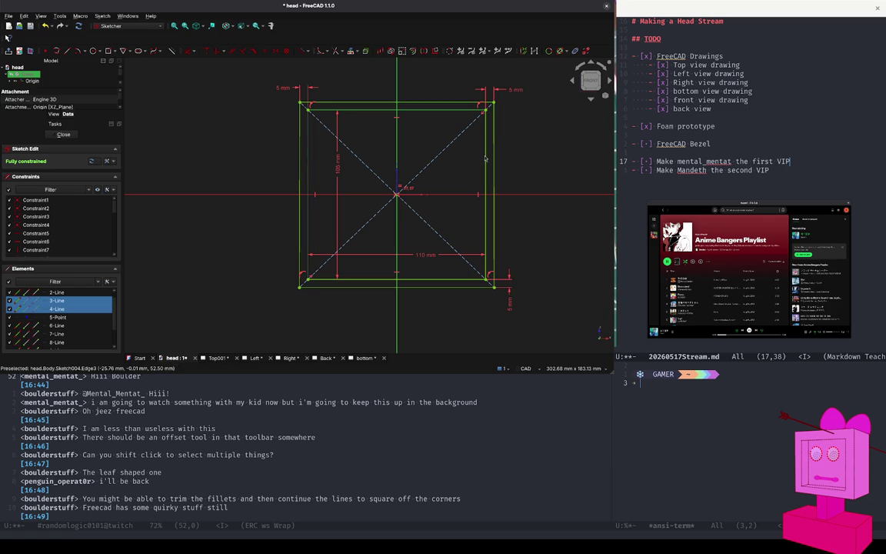
click(379, 282)
click(378, 281)
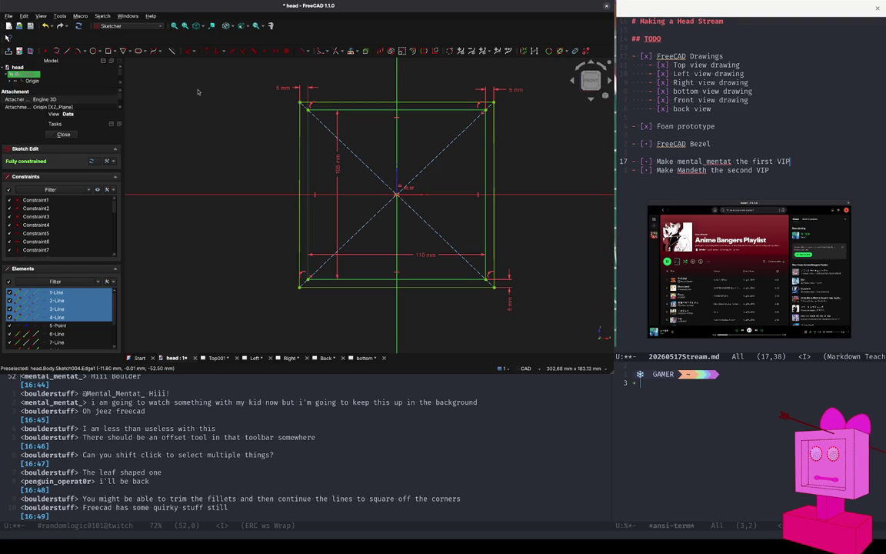
click(173, 52)
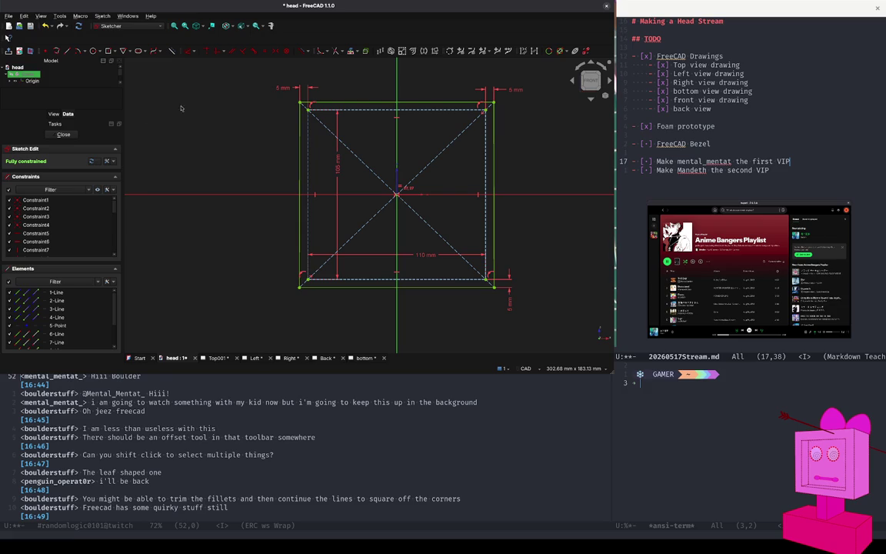
click(64, 135)
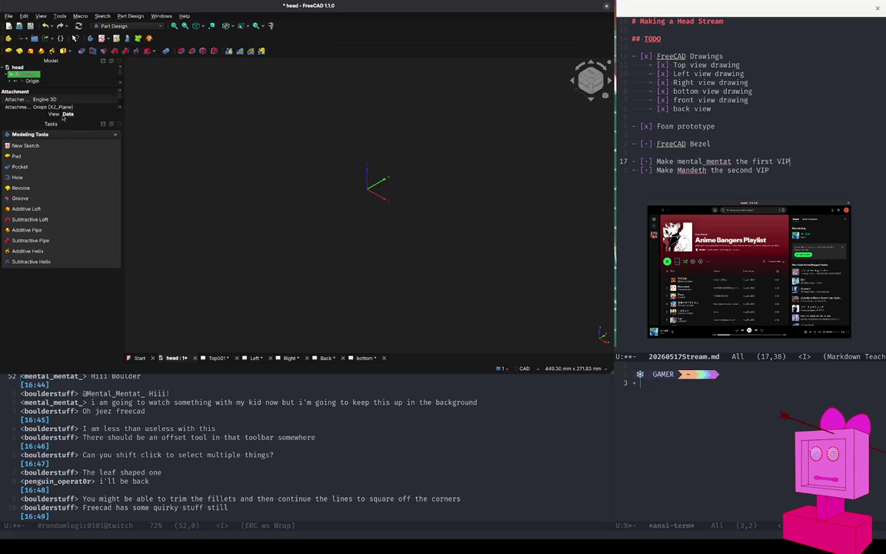
- Start a Pad of the sketch with the extrusion mode set to Symmetric
click(17, 156)
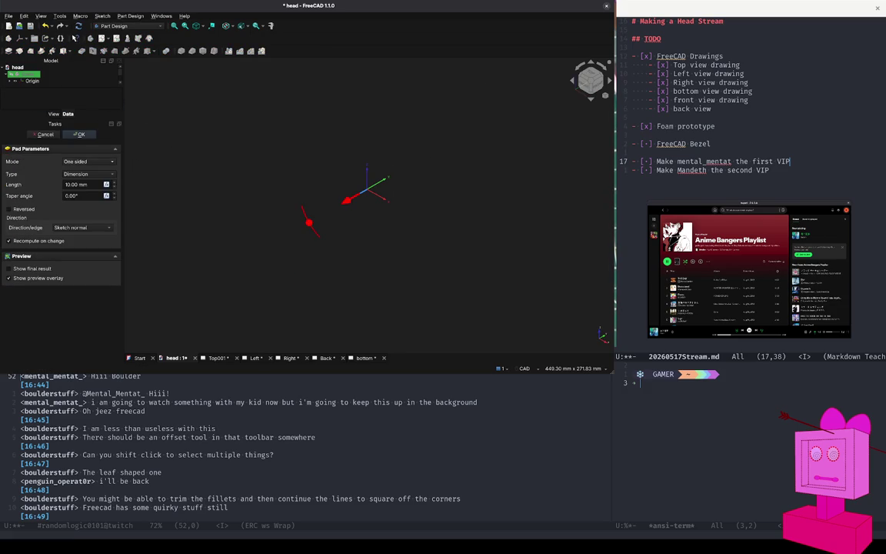
click(100, 162)
click(100, 175)
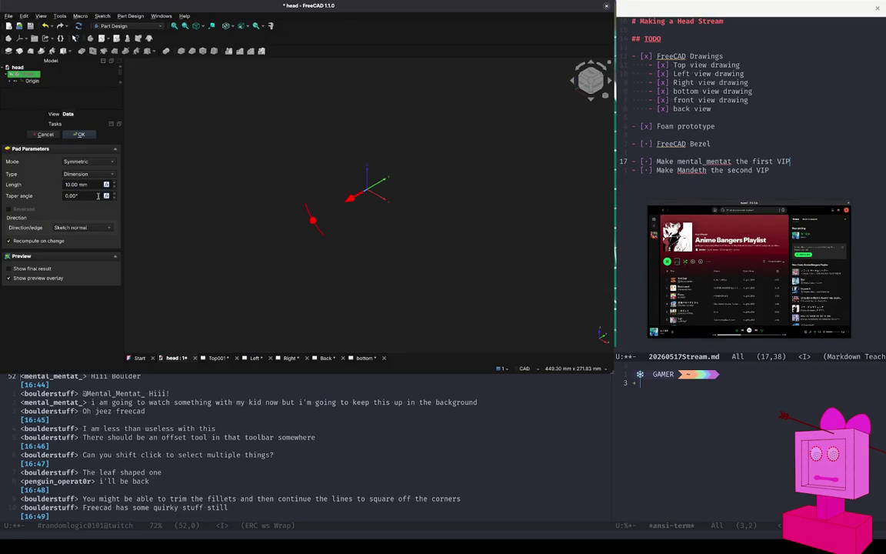
click(81, 186)
- Set the symmetric pad length to 23 mm and accept the pad
click(93, 184)
drag(92, 185, 64, 186)
text(23)
key(Tab)
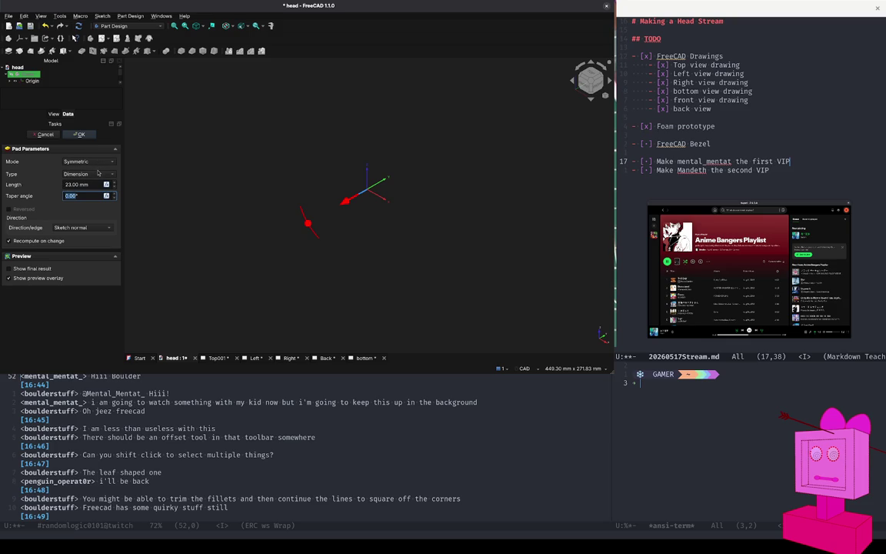
click(79, 135)
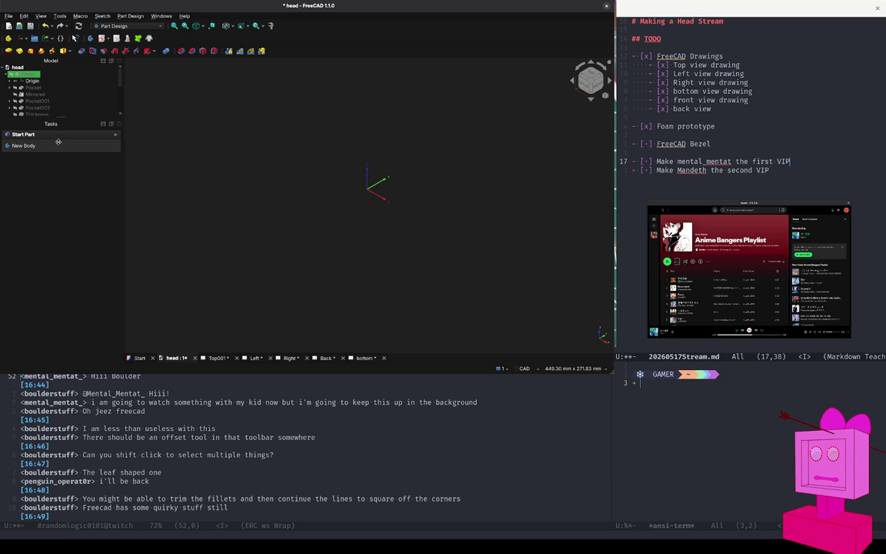
- Browse the Model tree, inspecting the Case body, Bezle part and Pocket001 feature
drag(119, 73, 117, 112)
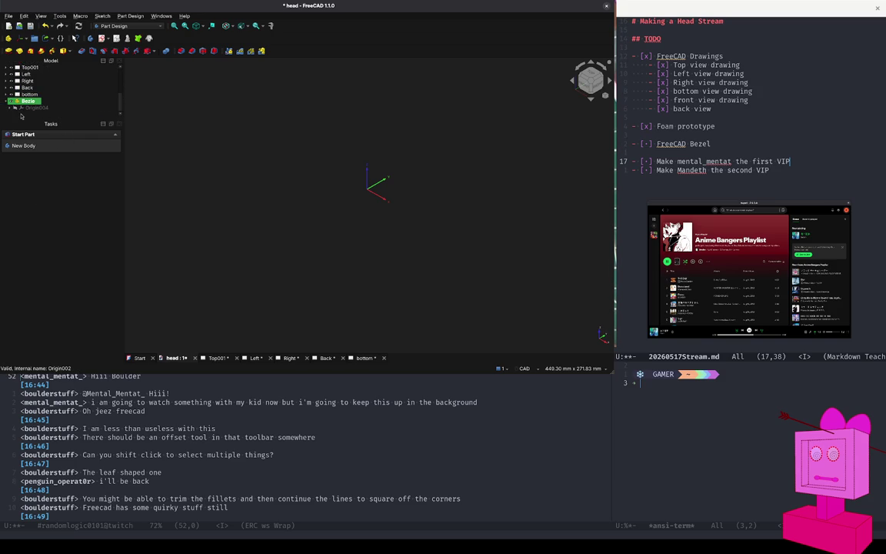
scroll(11, 92, up, 5)
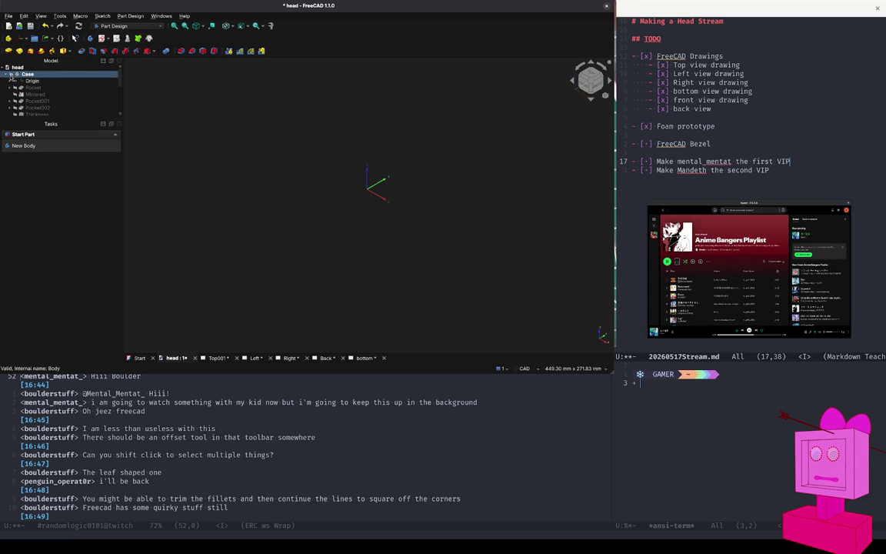
click(12, 74)
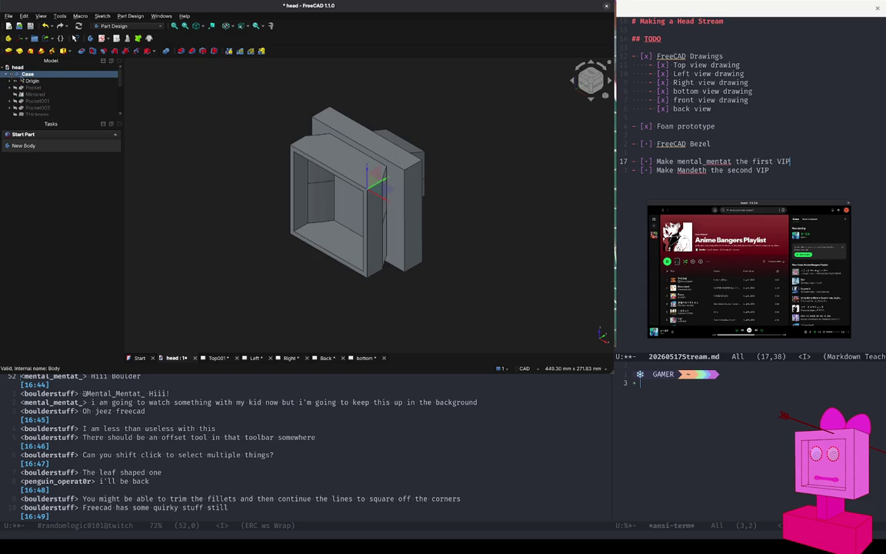
scroll(46, 92, down, 5)
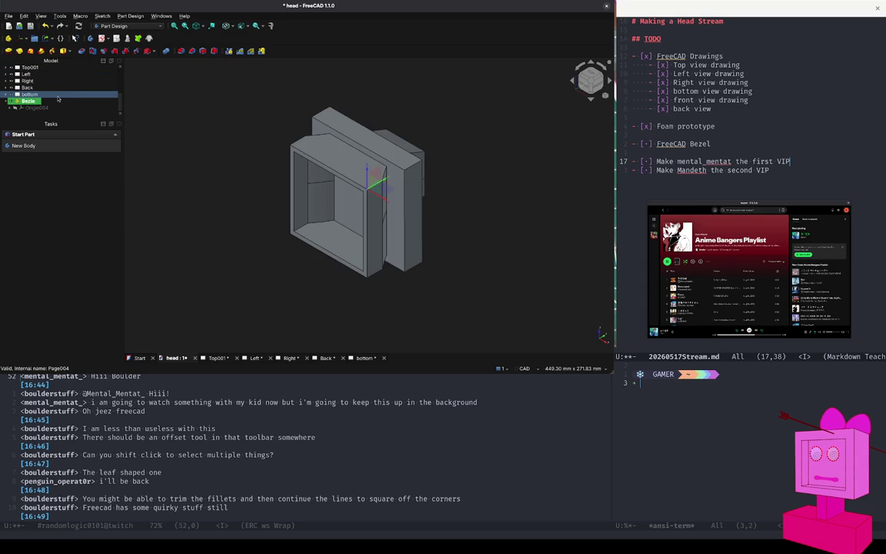
click(28, 102)
scroll(29, 103, up, 5)
click(29, 102)
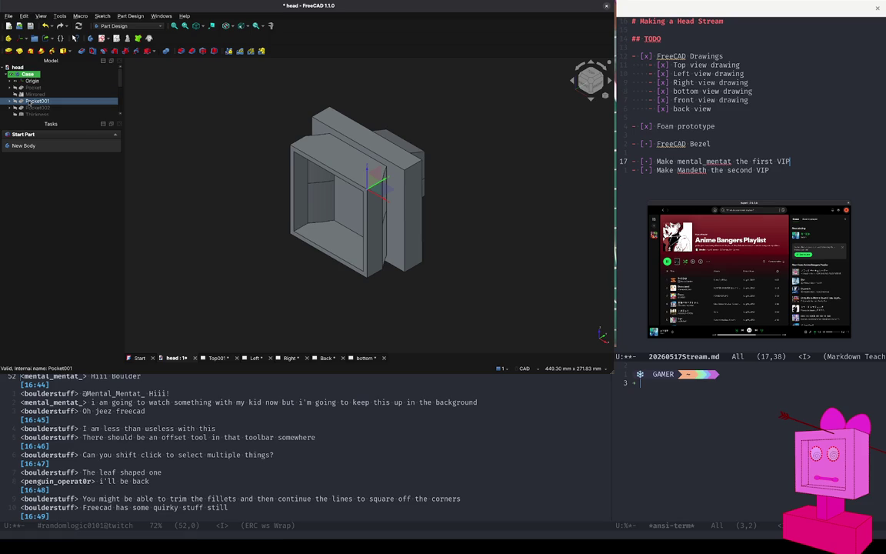
click(17, 74)
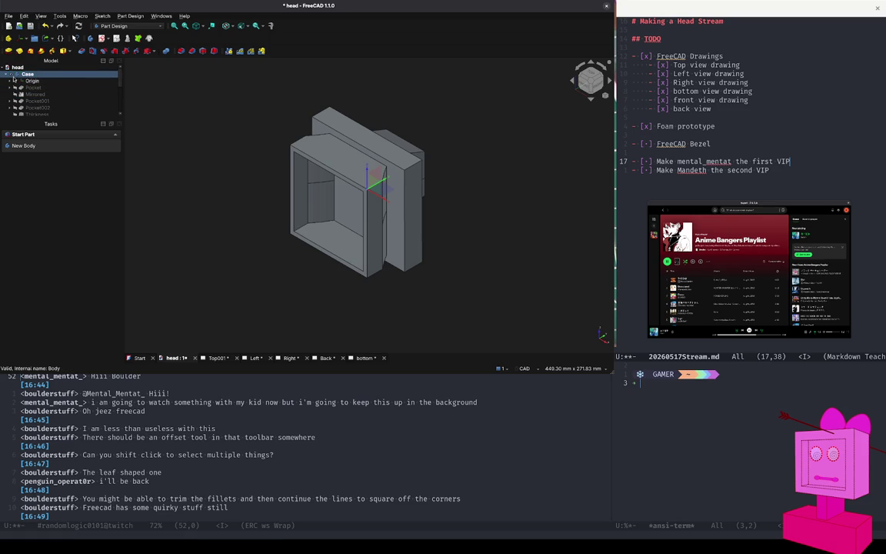
click(6, 74)
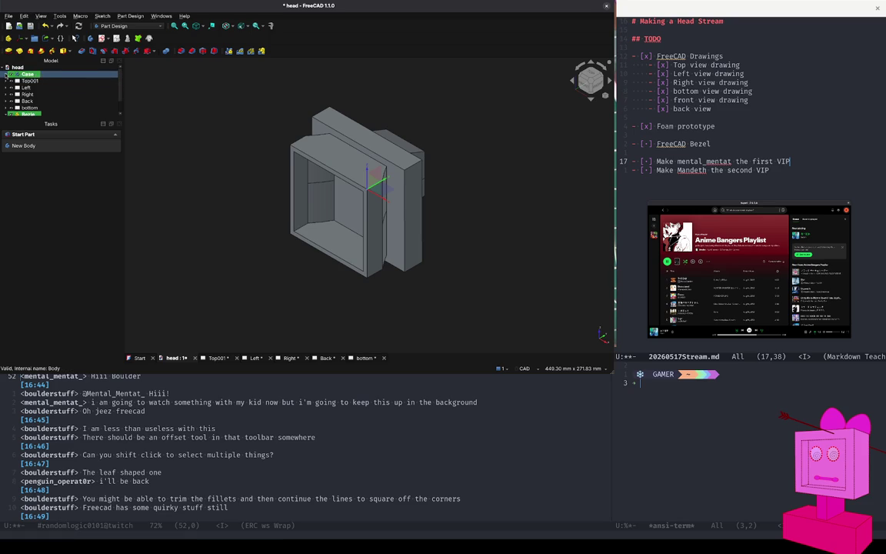
- Hide the Case body from the 3D view
click(34, 107)
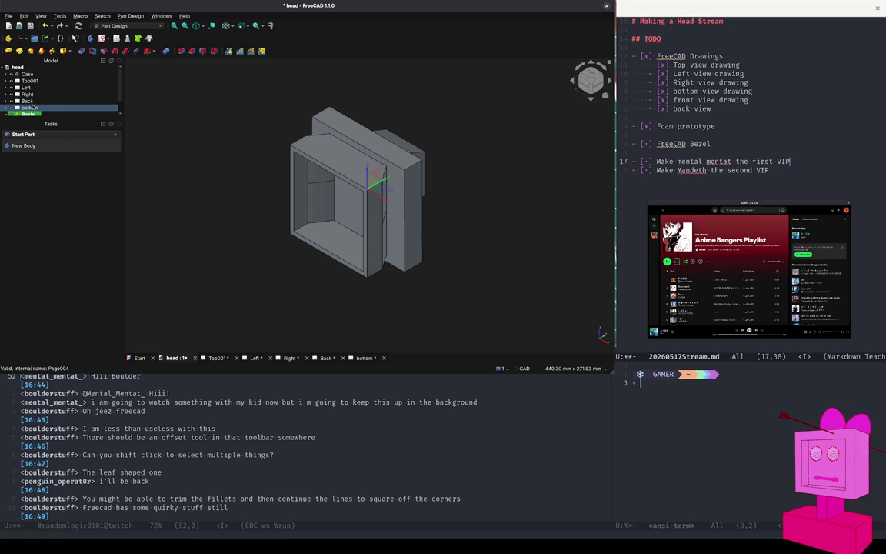
scroll(34, 107, down, 1)
click(11, 81)
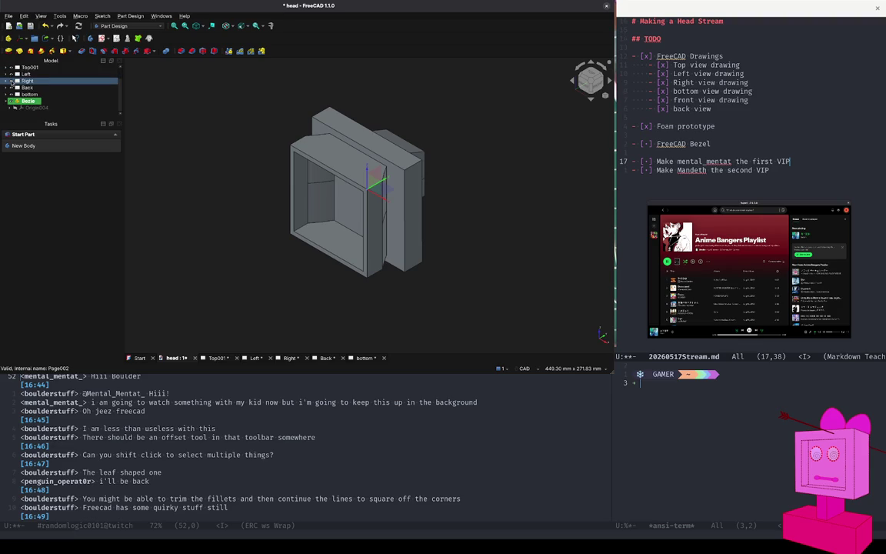
scroll(10, 83, up, 1)
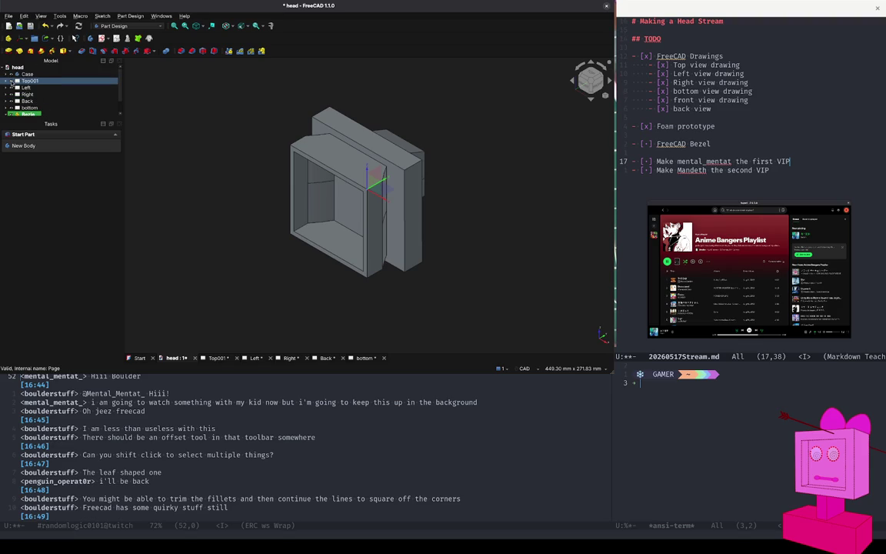
click(11, 74)
key(space)
key(space)
- Toggle Pad001's visibility, then delete the Pad001 feature
scroll(11, 77, down, 1)
click(13, 101)
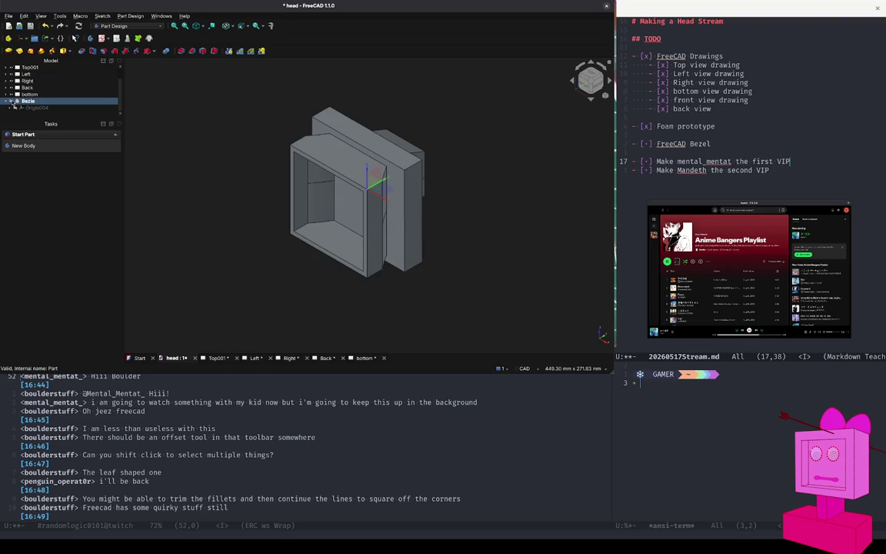
click(23, 87)
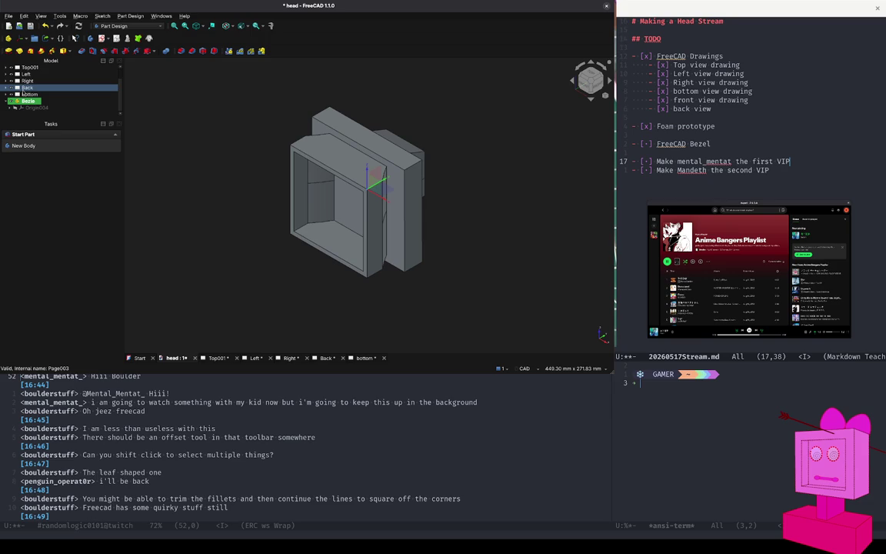
scroll(23, 88, up, 1)
click(7, 74)
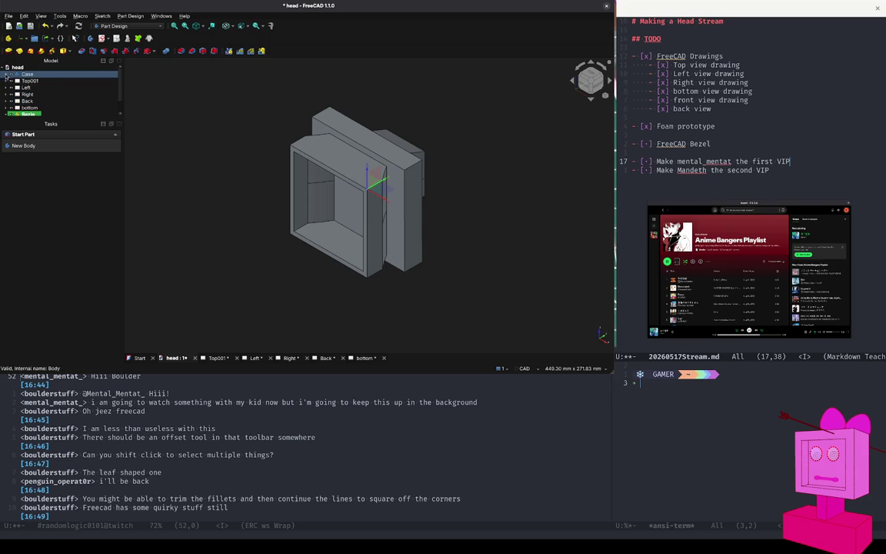
scroll(15, 77, down, 1)
click(28, 95)
scroll(19, 101, up, 2)
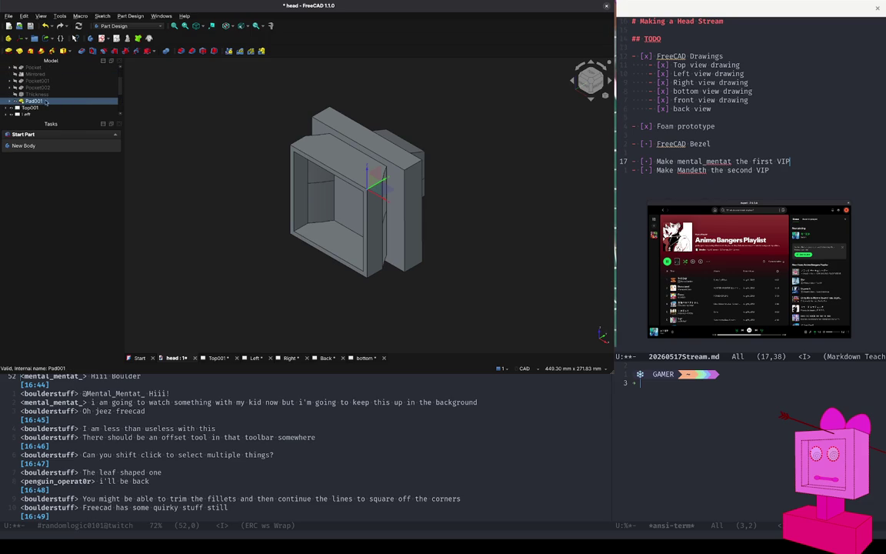
click(15, 101)
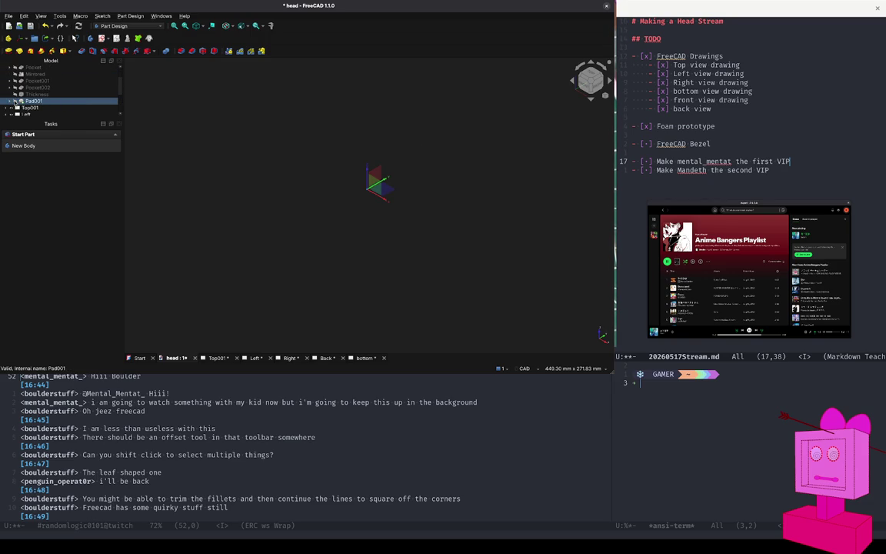
click(15, 101)
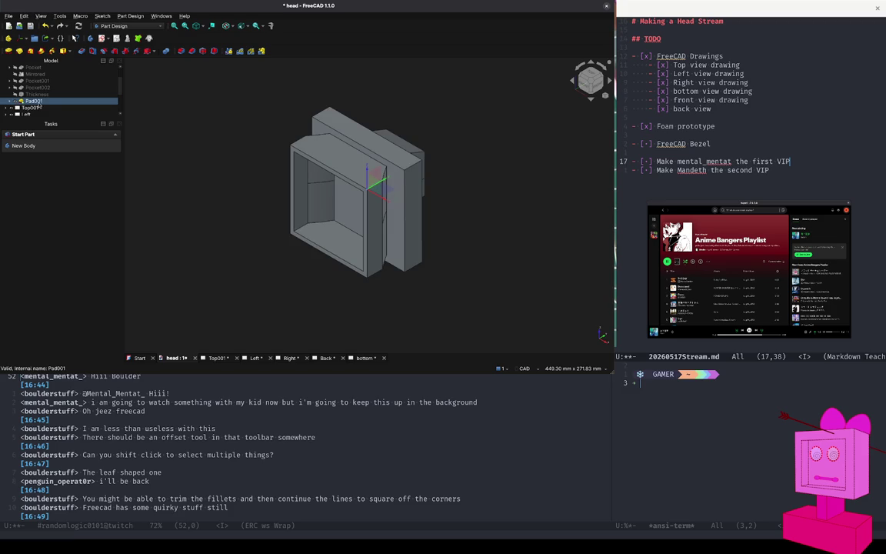
key(Delete)
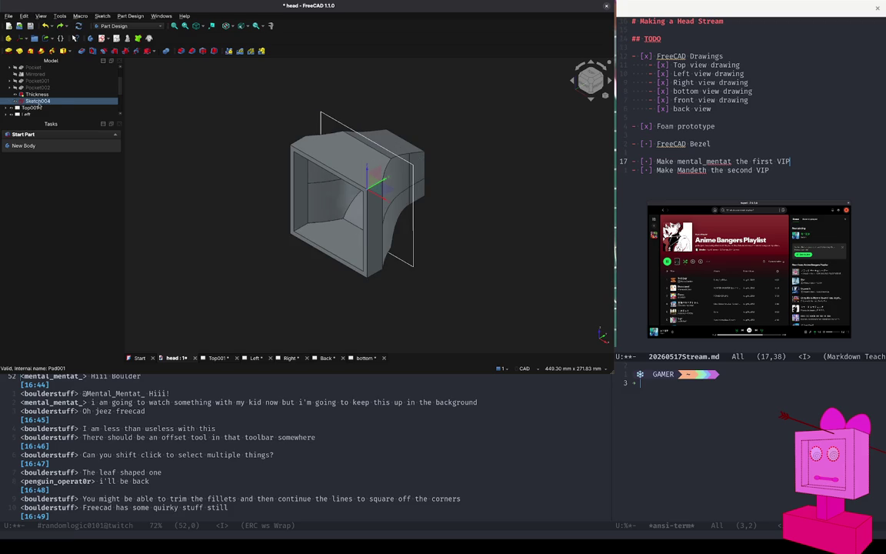
- Activate the Bezle part, hide the Case body, and select Sketch004
scroll(70, 112, up, 1)
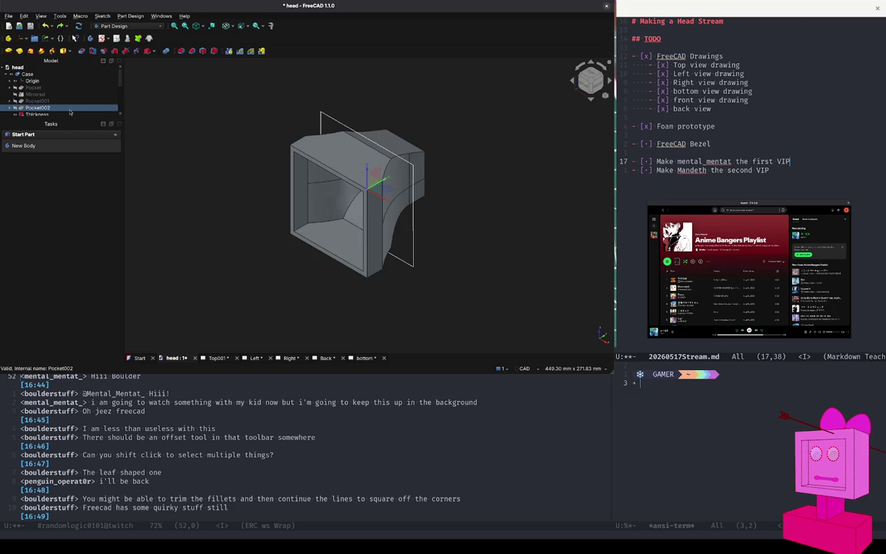
scroll(70, 107, down, 3)
double_click(27, 101)
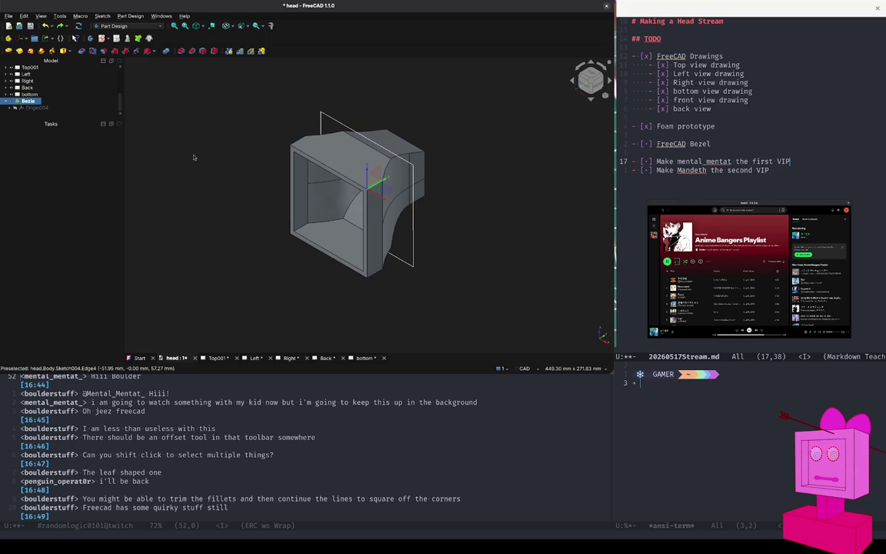
scroll(16, 81, up, 3)
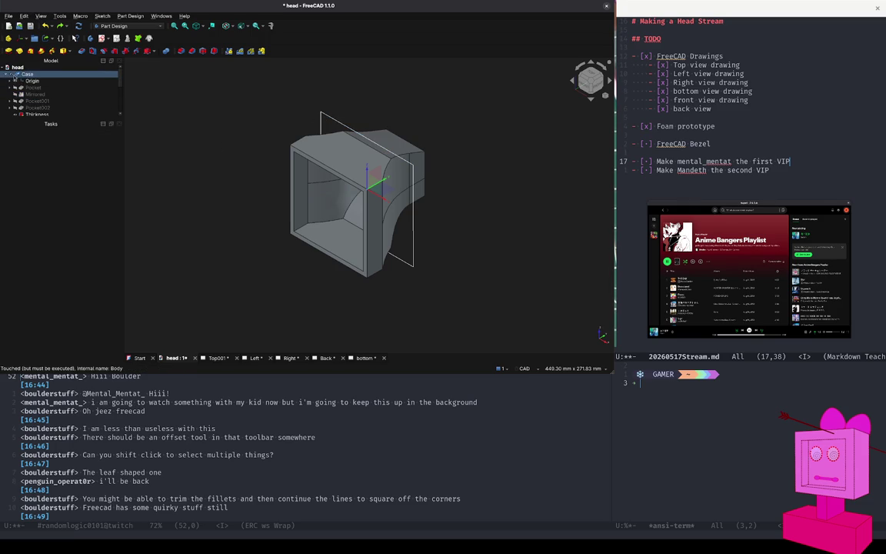
click(12, 74)
scroll(54, 85, down, 5)
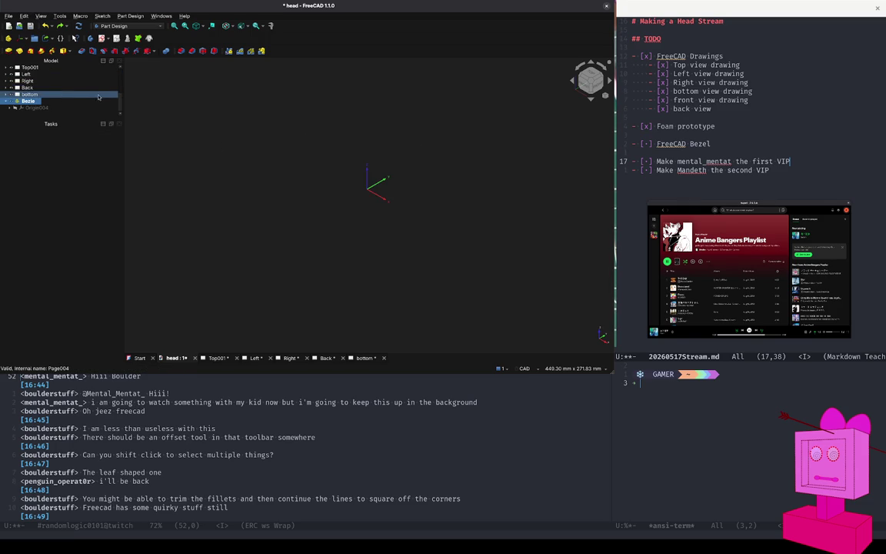
scroll(48, 96, up, 2)
click(47, 102)
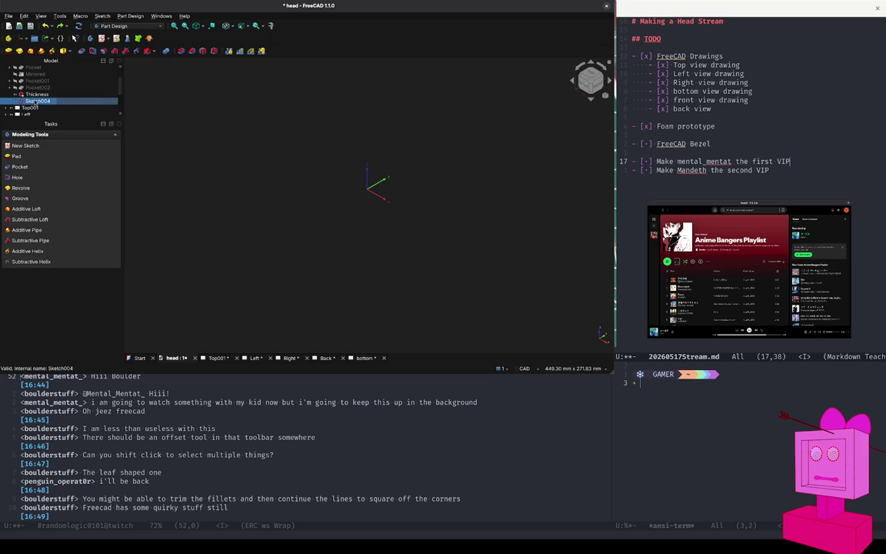
scroll(34, 102, up, 3)
scroll(34, 102, up, 1)
scroll(35, 102, up, 1)
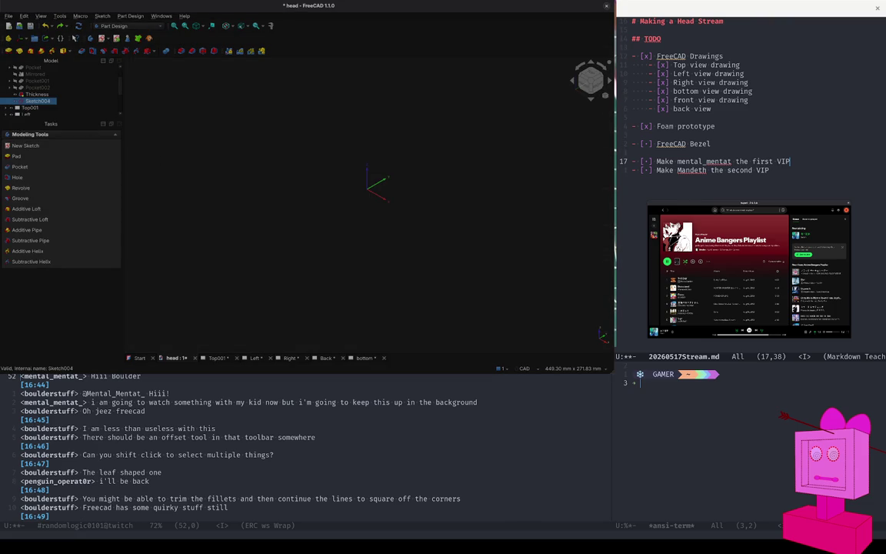
double_click(38, 100)
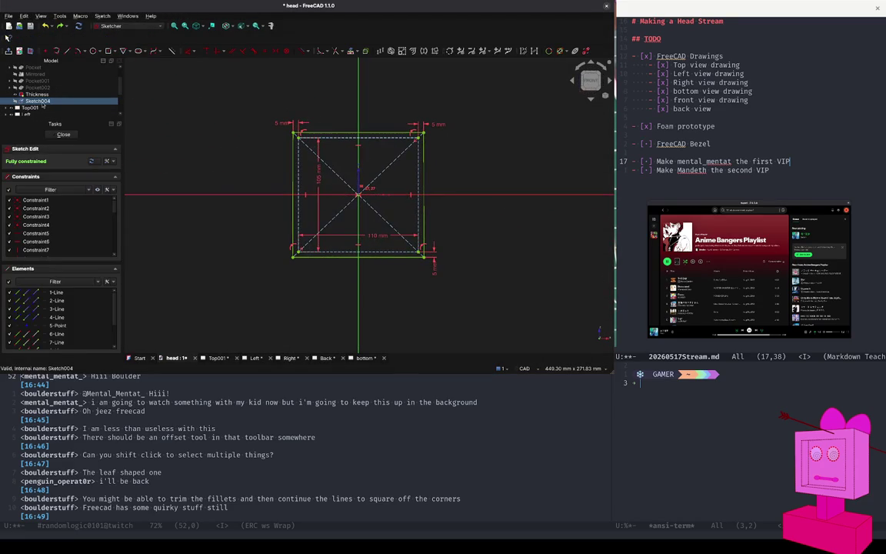
scroll(83, 99, down, 2)
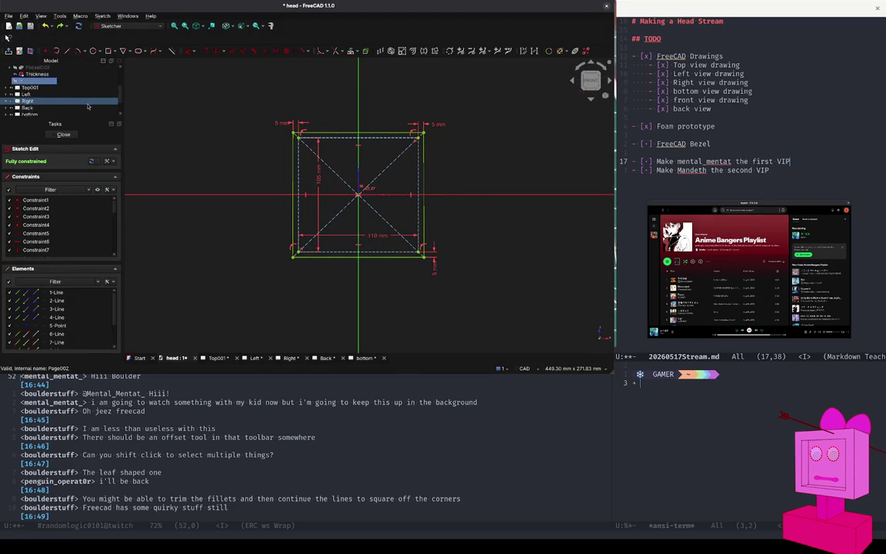
scroll(88, 106, up, 1)
scroll(88, 106, up, 1)
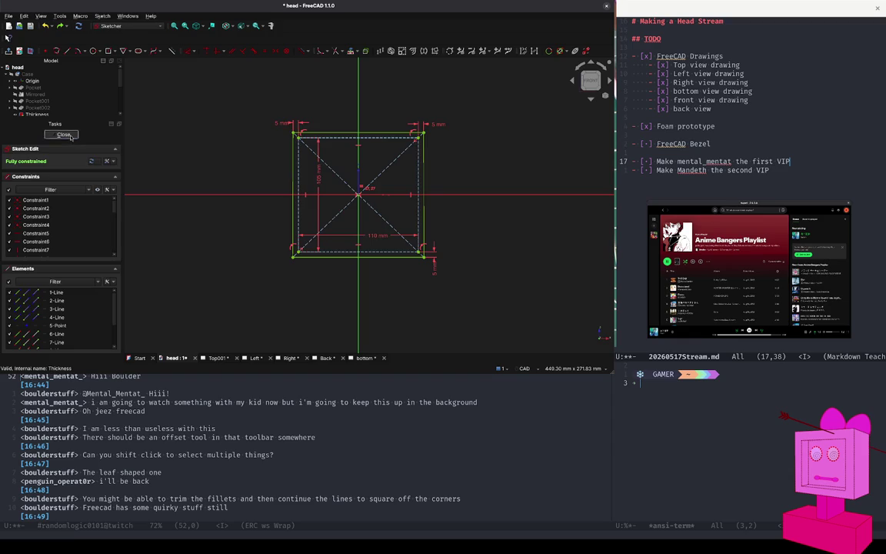
click(68, 135)
scroll(66, 98, down, 2)
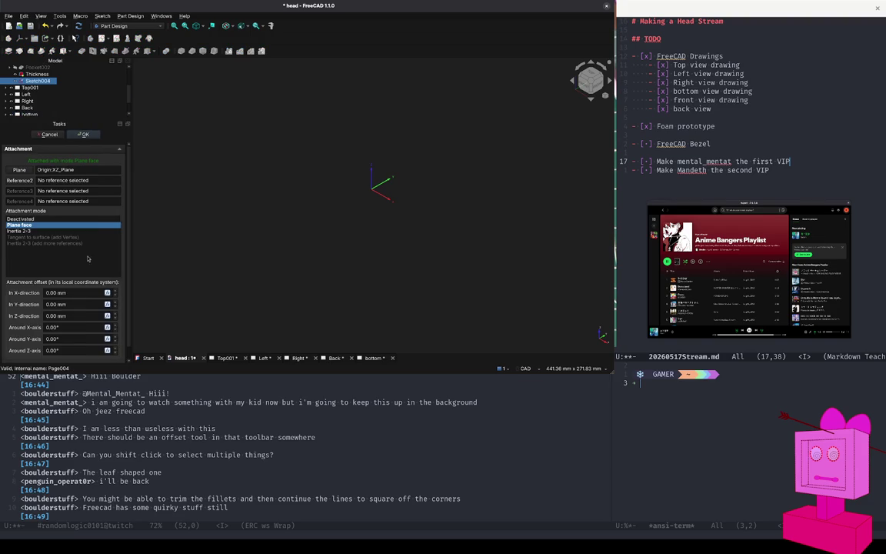
click(78, 223)
scroll(84, 242, up, 1)
click(49, 135)
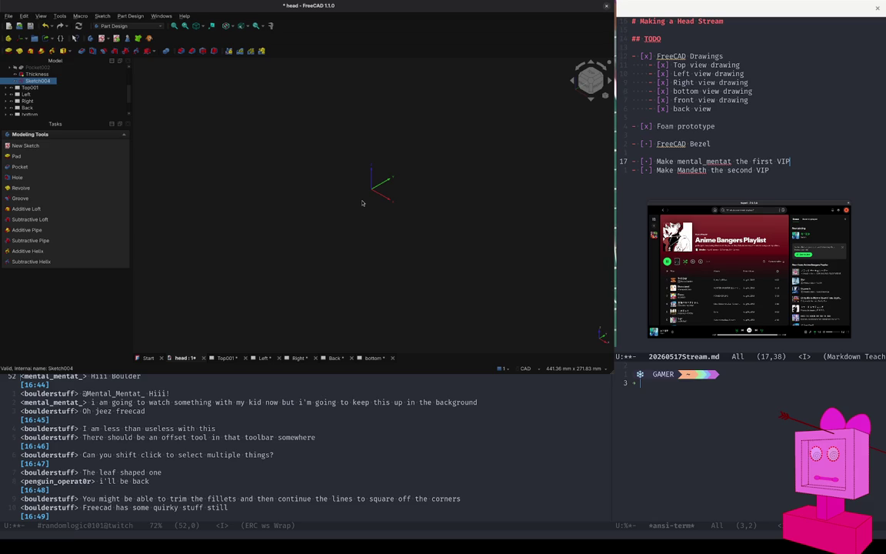
scroll(16, 87, up, 2)
click(15, 81)
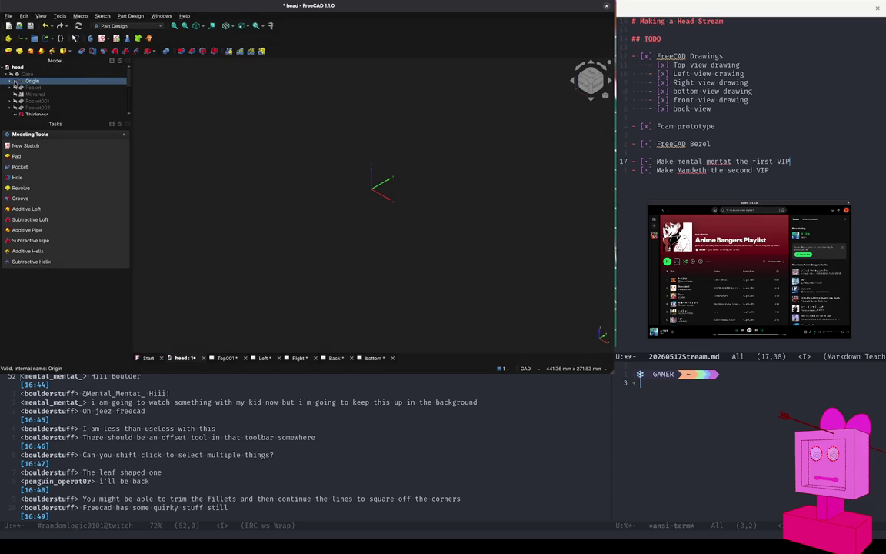
- Show the hidden shelled Case model again
key(space)
click(74, 115)
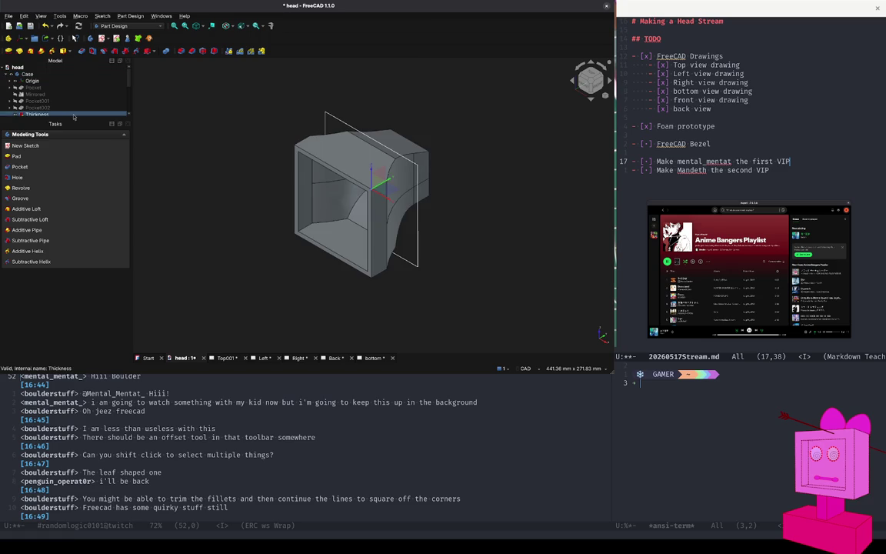
scroll(370, 212, down, 2)
scroll(370, 213, up, 3)
scroll(369, 209, down, 5)
scroll(367, 206, up, 1)
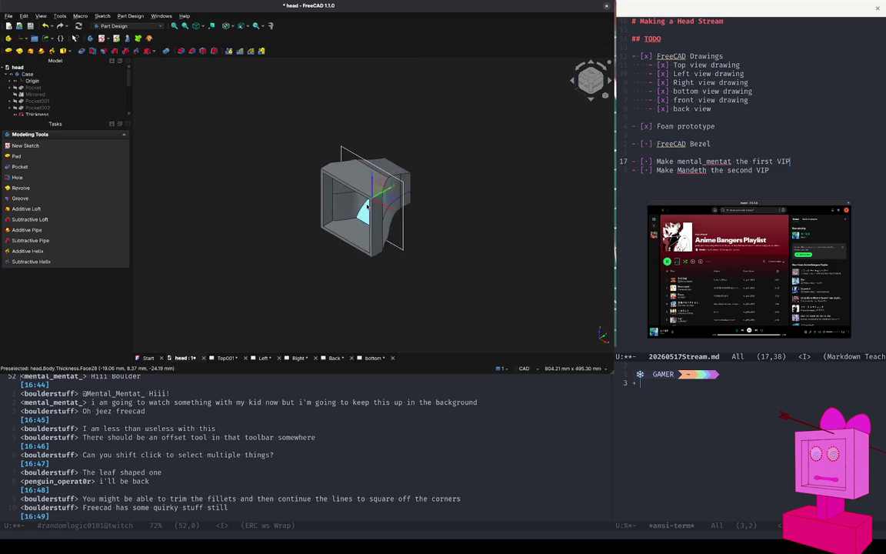
scroll(367, 206, up, 4)
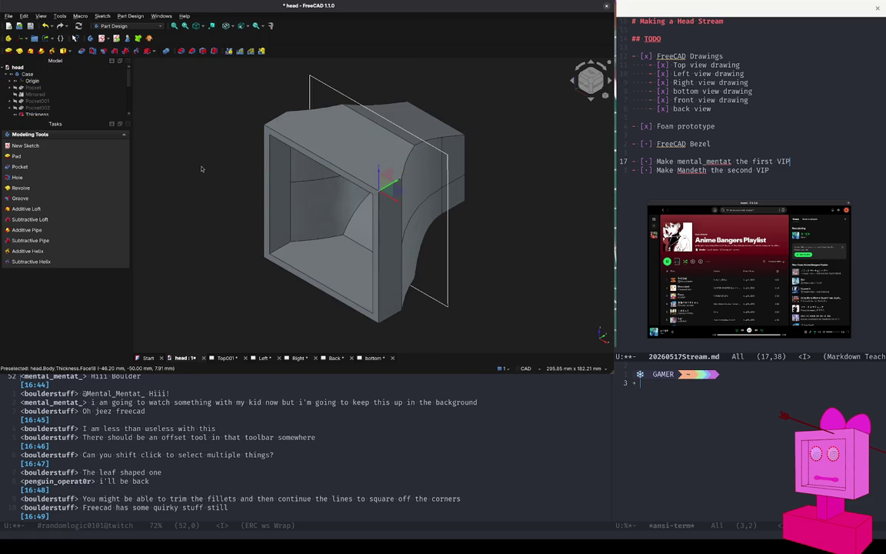
scroll(60, 100, down, 5)
- Make Bezle the active part
click(44, 102)
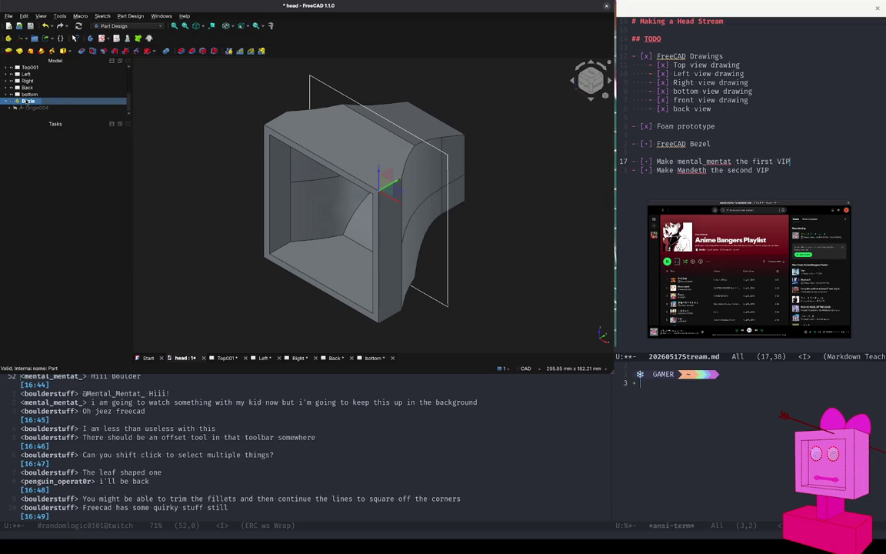
click(58, 95)
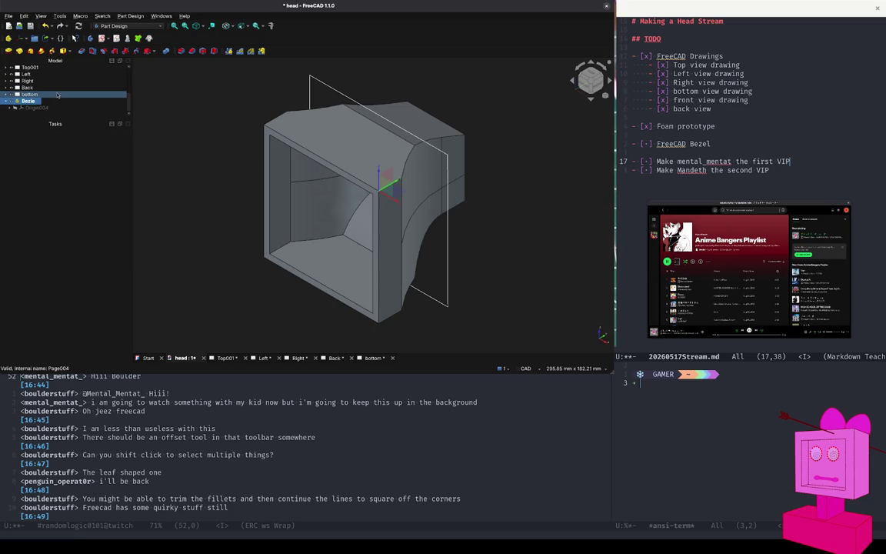
scroll(70, 94, up, 5)
scroll(70, 93, down, 5)
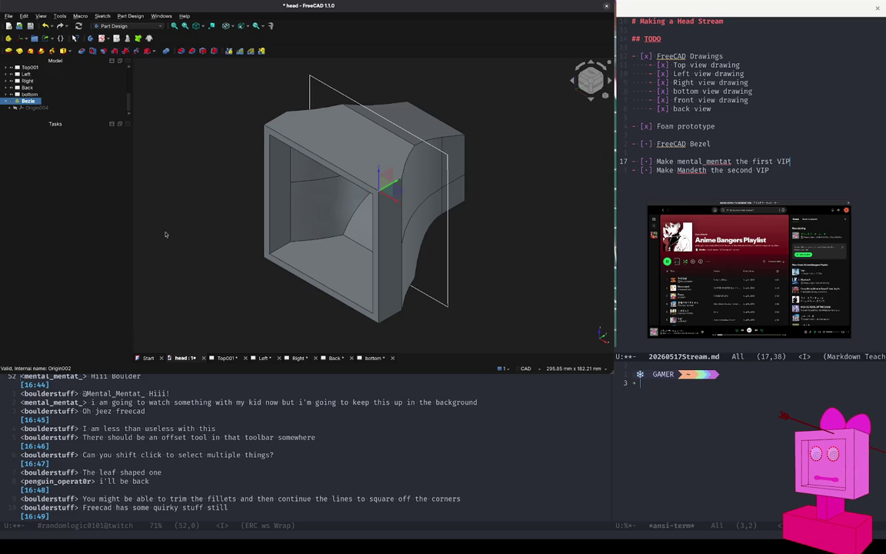
click(151, 204)
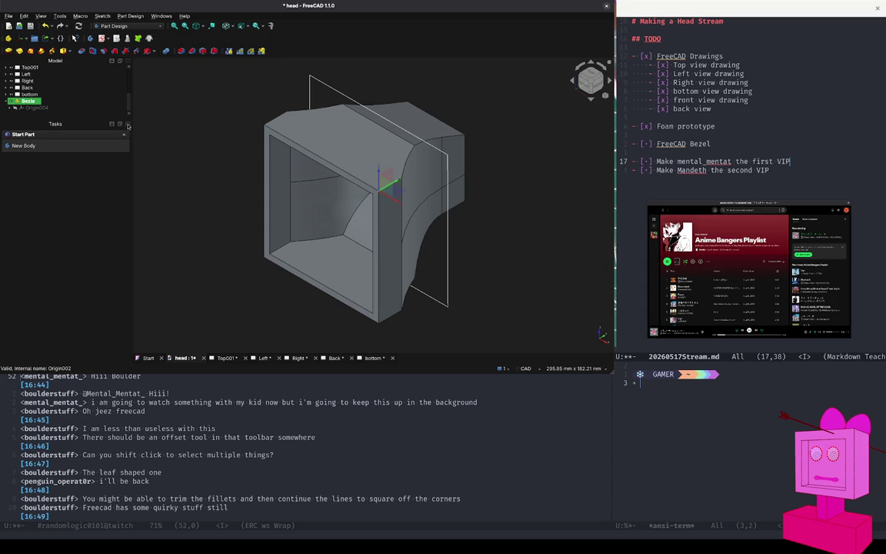
- Place the Tasks panel above the Model tree and resize the split between them
click(112, 124)
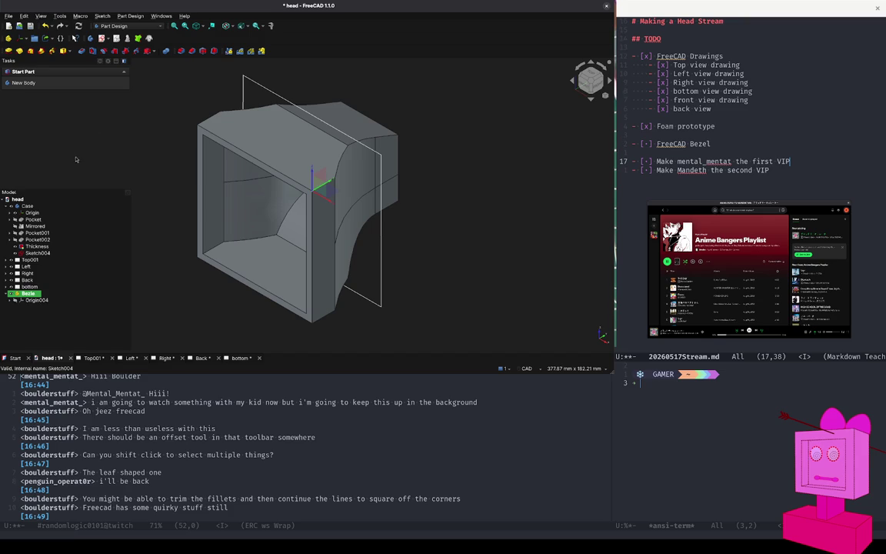
mouse_move(67, 190)
mouse_down()
mouse_move(74, 172)
mouse_move(73, 181)
mouse_up()
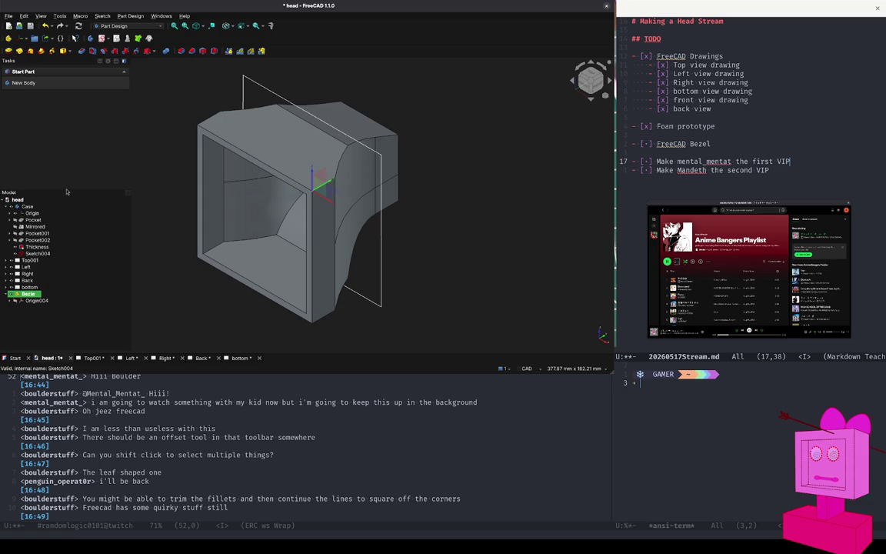
drag(66, 190, 65, 151)
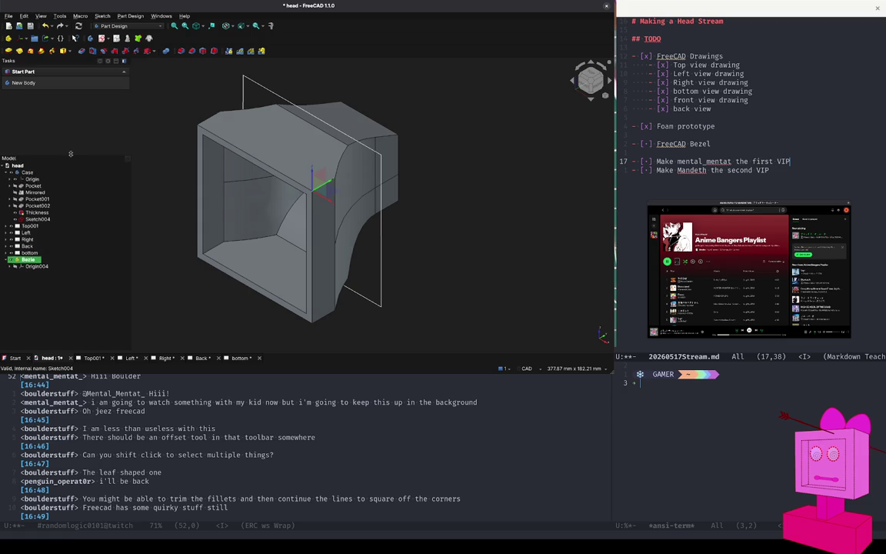
- Delete Sketch004 from the model tree
click(45, 217)
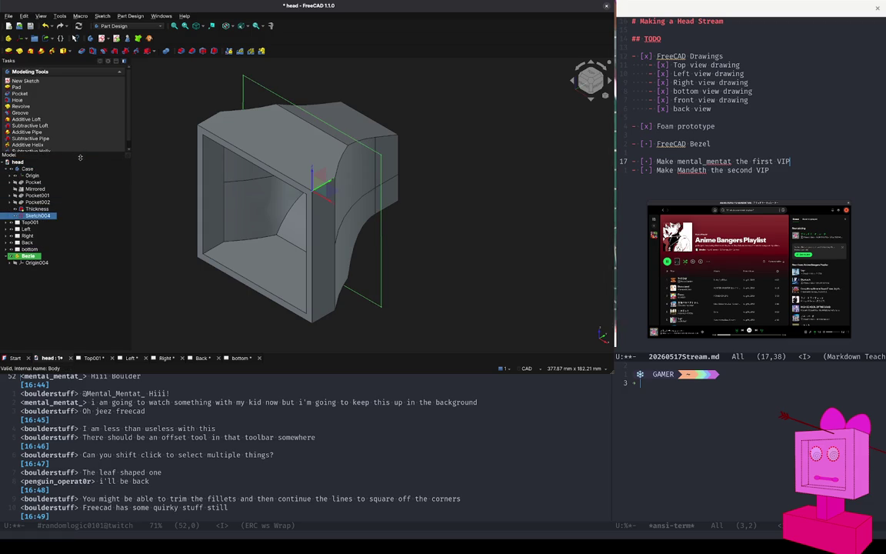
drag(79, 154, 82, 160)
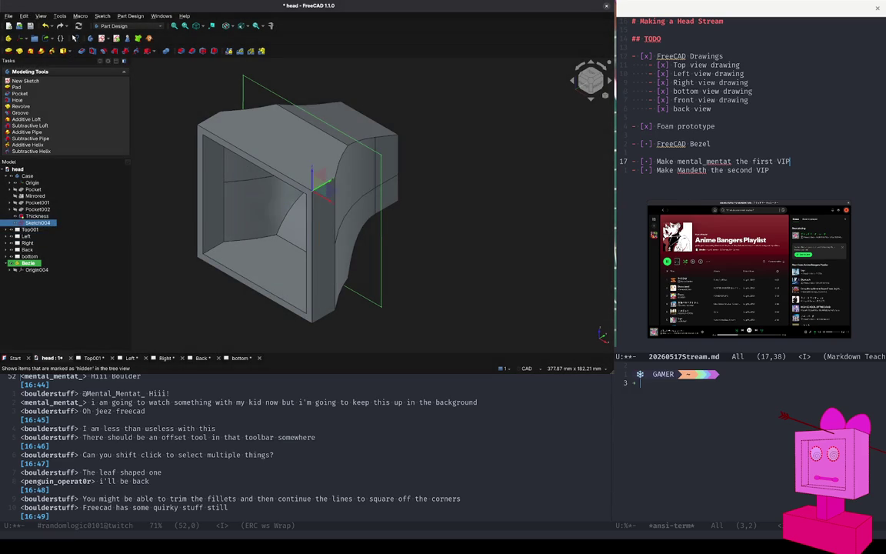
key(Delete)
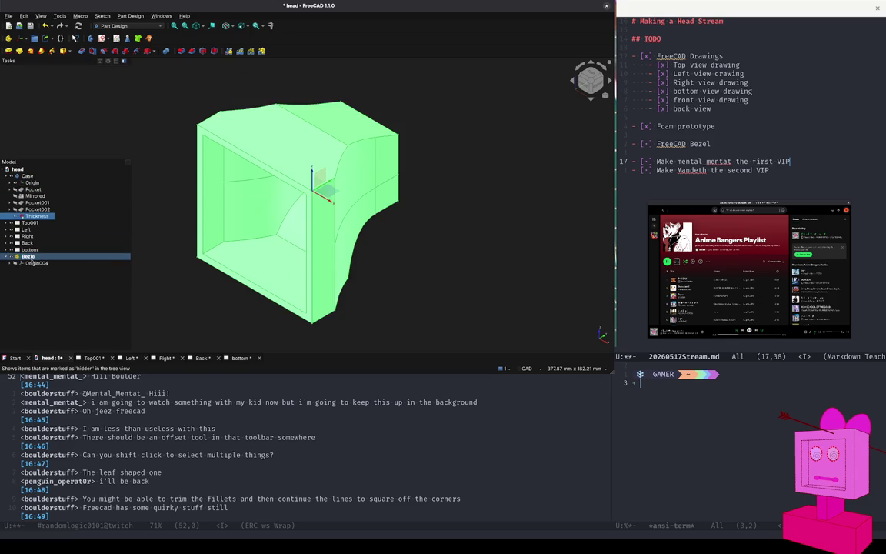
- Start a YZ-plane sketch, cancel it, and delete the Bezle part
click(28, 256)
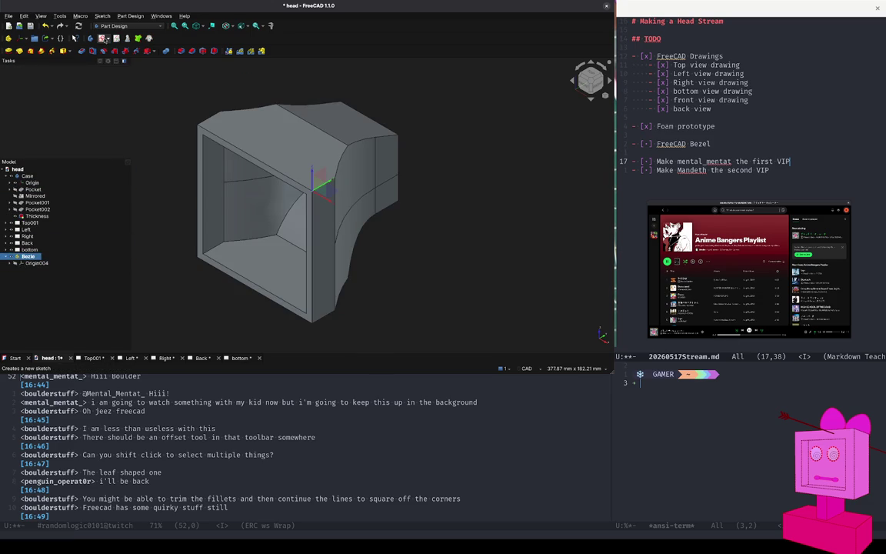
click(103, 37)
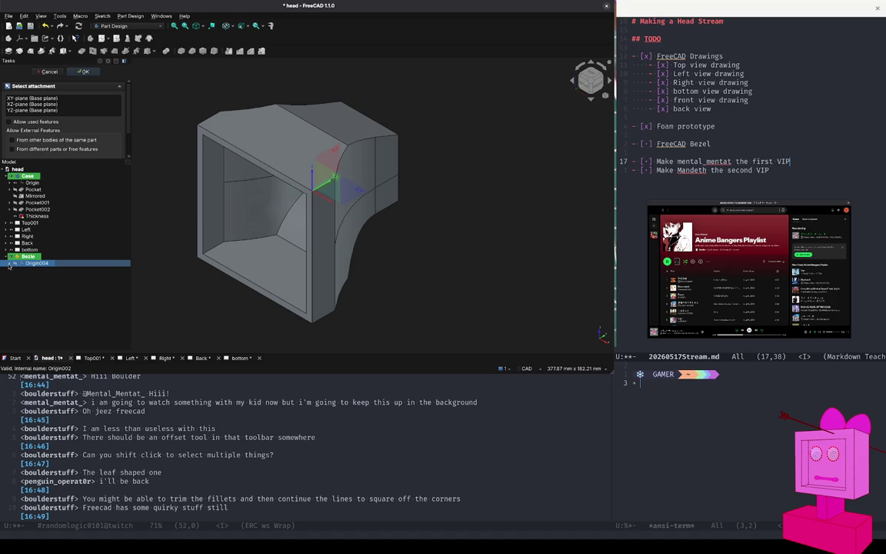
click(91, 109)
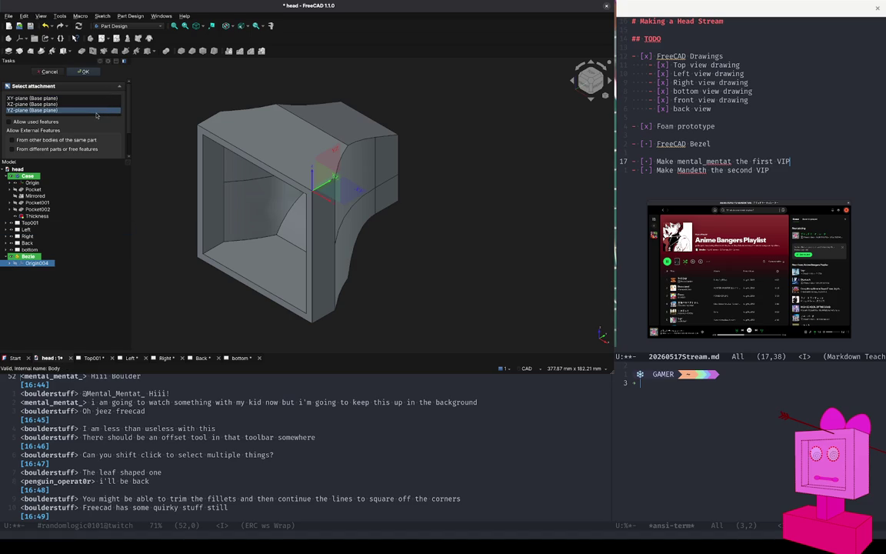
click(49, 72)
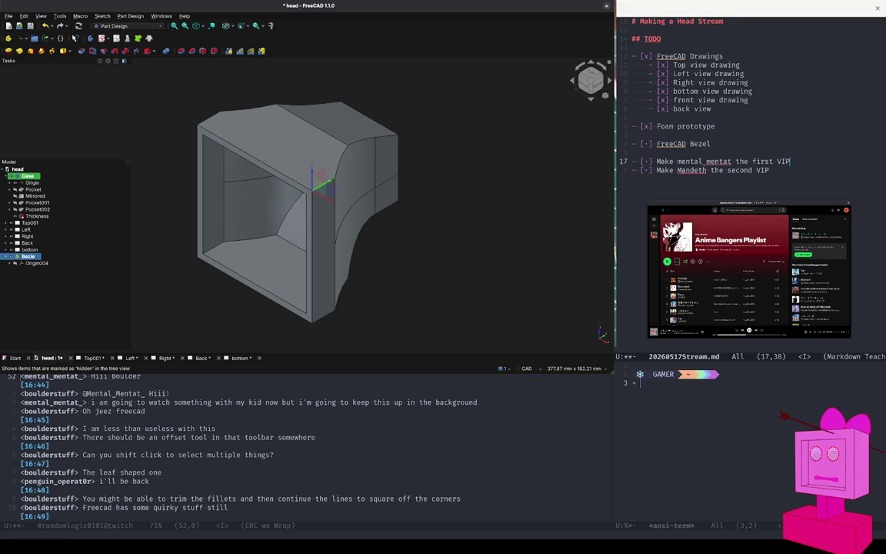
key(Delete)
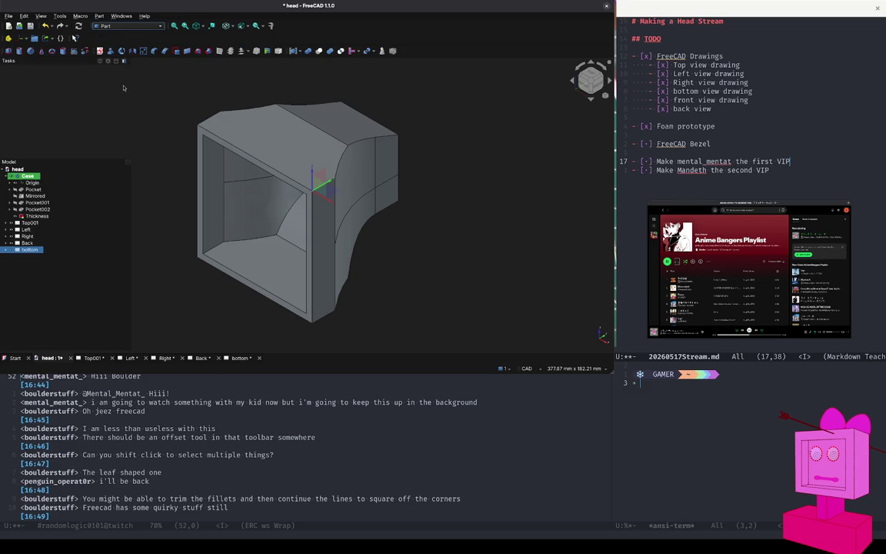
- Inspect the Case body's Pocket002 and Thickness features, then collapse the Case body in the tree
click(41, 279)
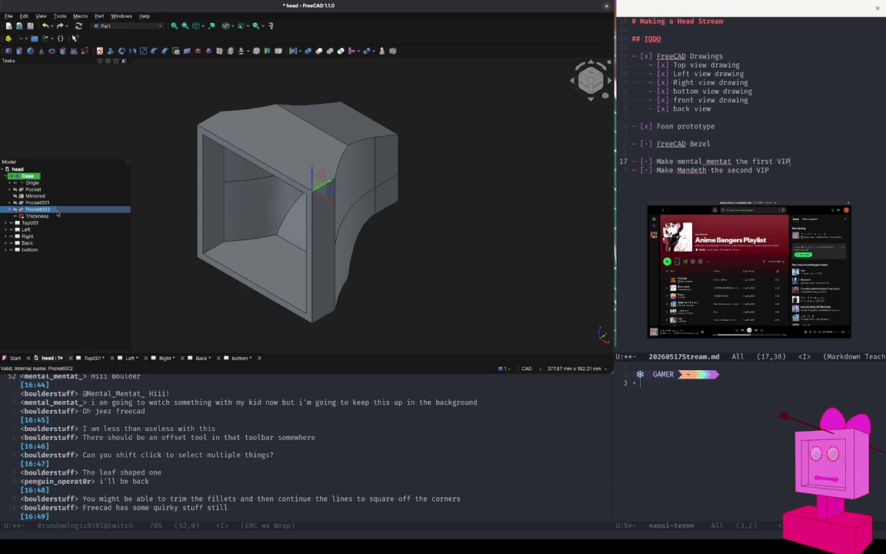
click(47, 209)
click(55, 217)
click(44, 262)
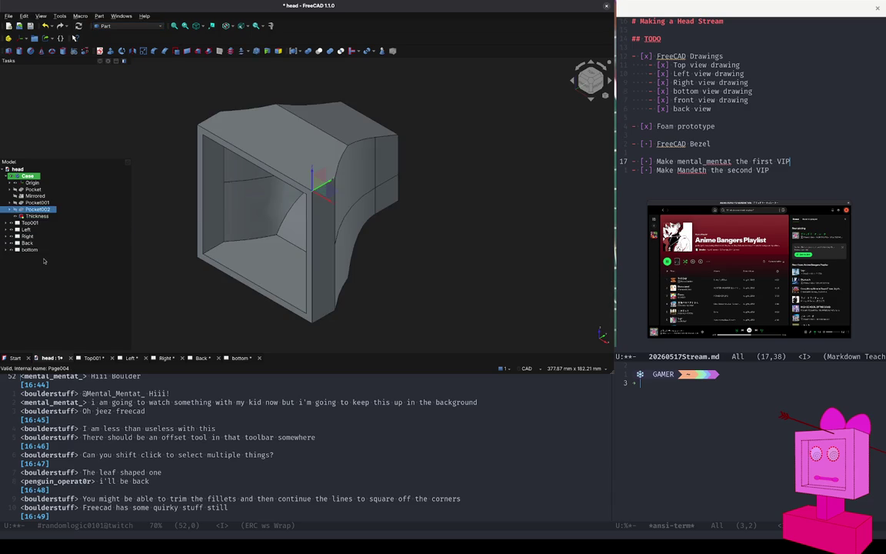
click(7, 176)
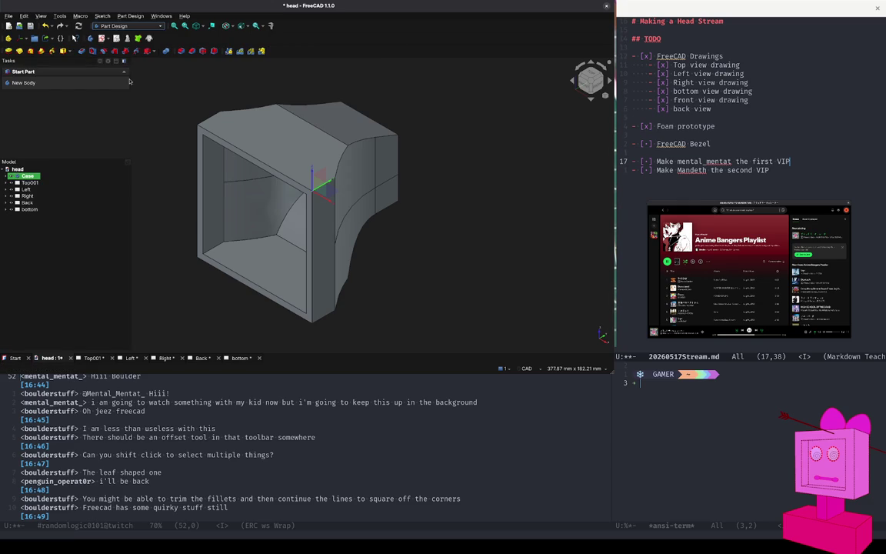
- Create a new Body and start an empty Sketch004 attached to its XZ plane
click(22, 80)
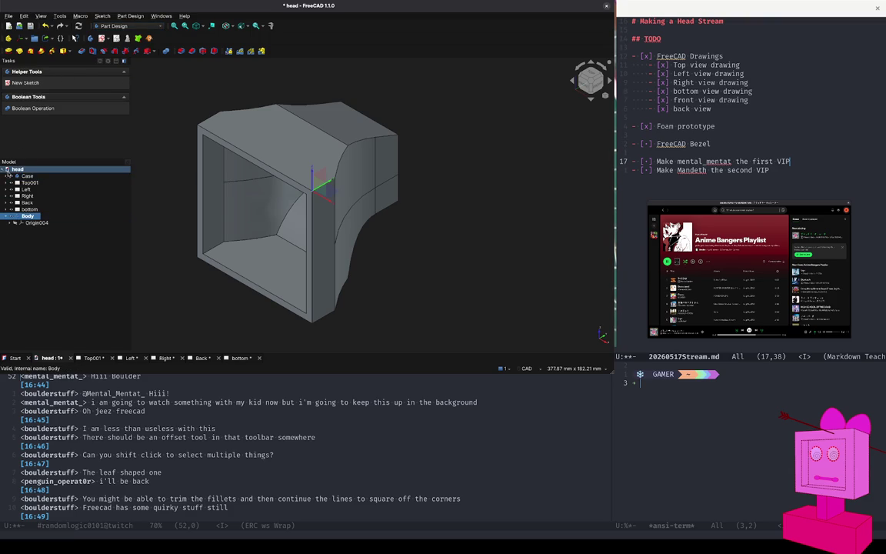
click(38, 223)
click(29, 217)
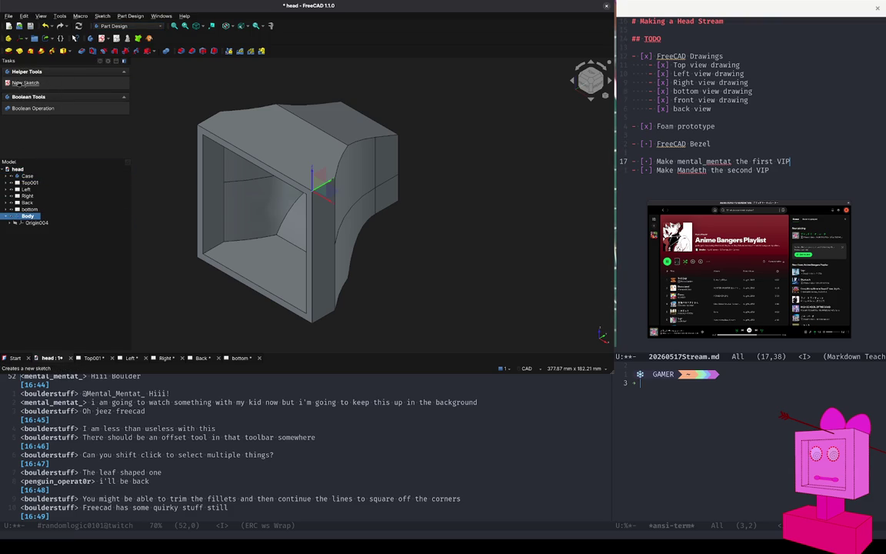
click(18, 83)
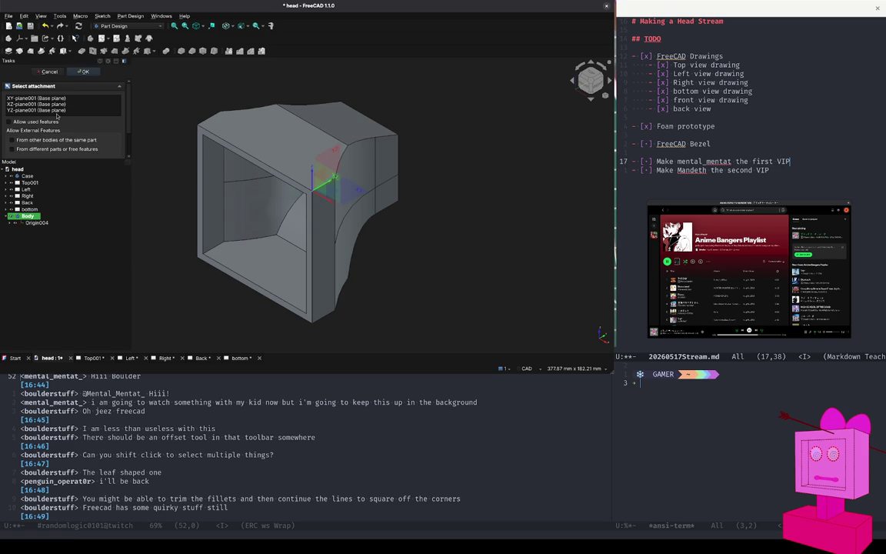
click(31, 110)
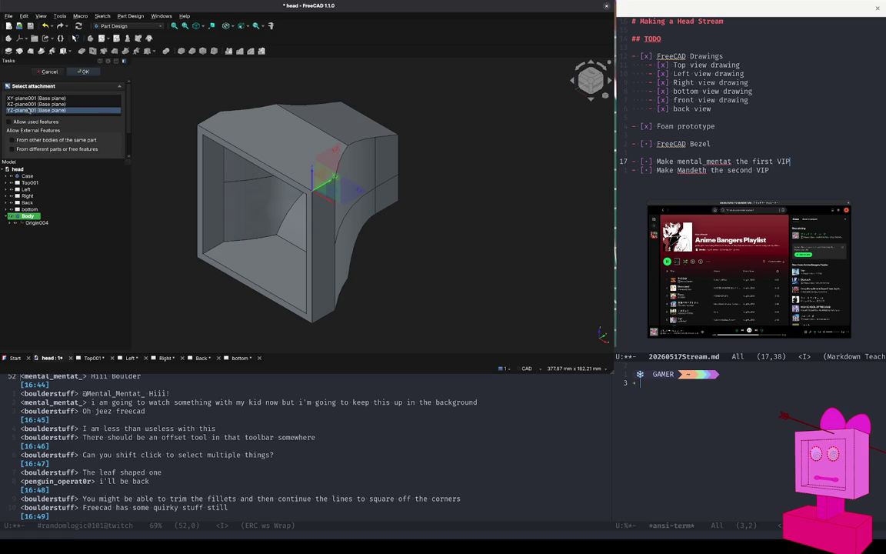
click(31, 104)
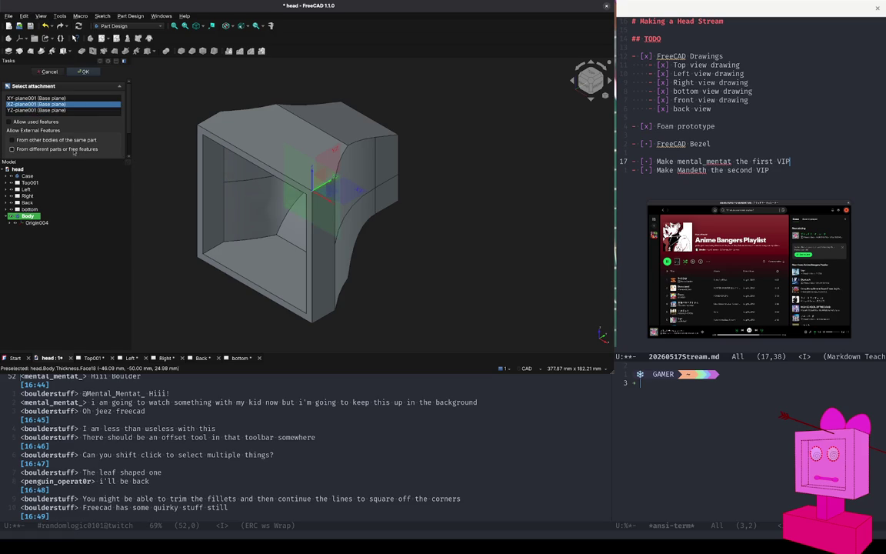
click(83, 71)
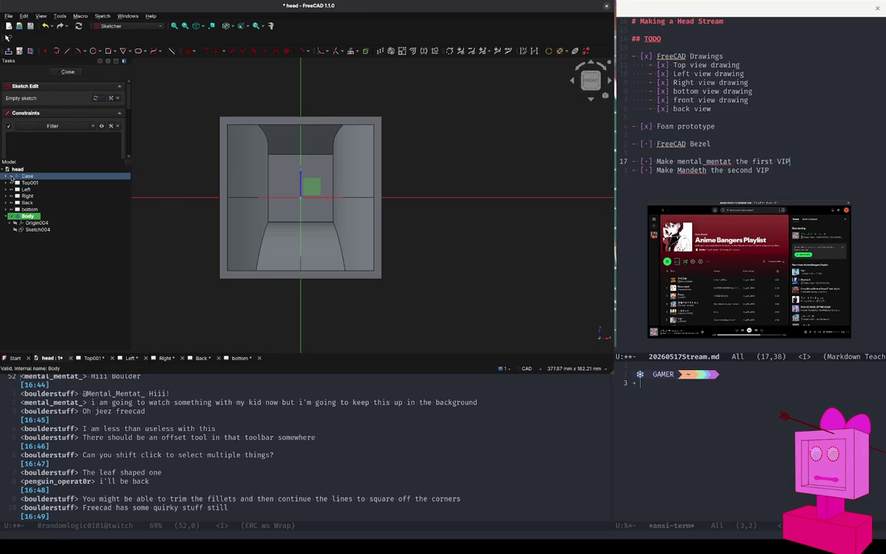
- Hide the Case body and draw a centred rectangle with a 107.35 mm left-edge height
click(11, 176)
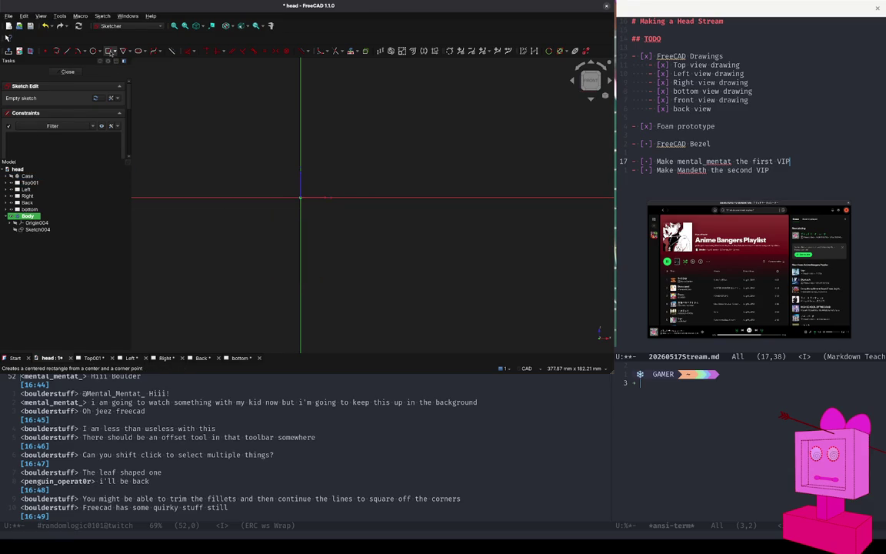
click(111, 51)
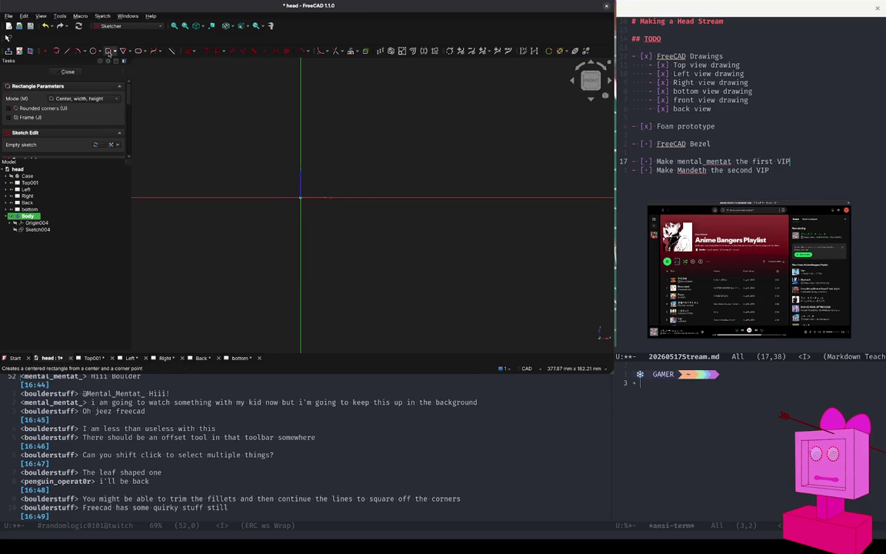
click(301, 196)
click(393, 113)
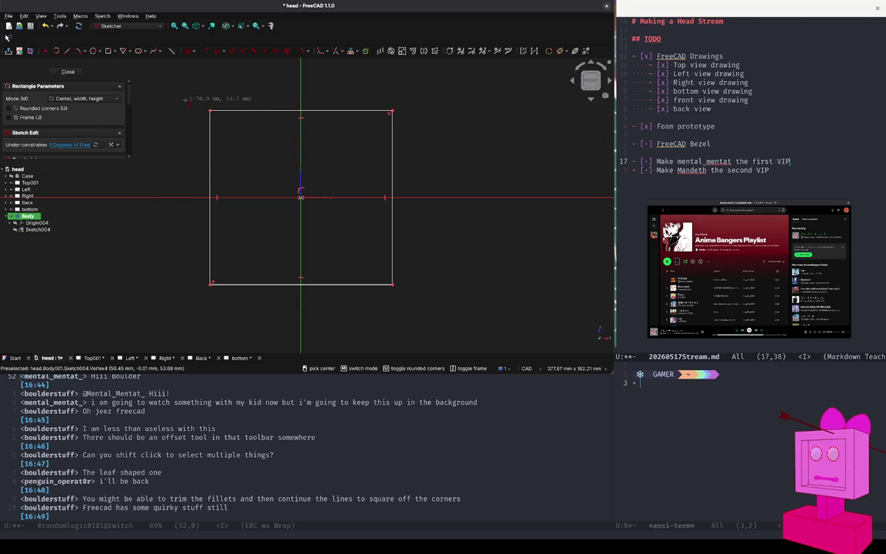
key(Escape)
click(187, 53)
click(254, 110)
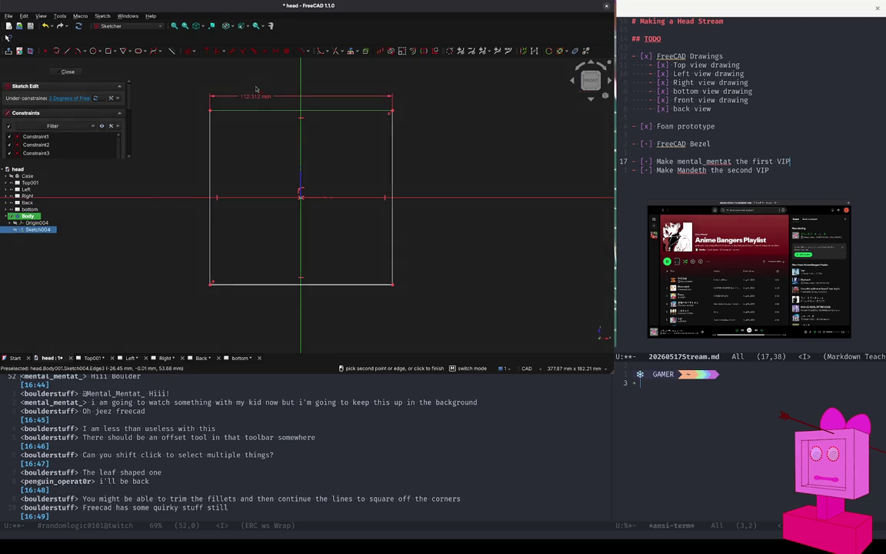
click(210, 185)
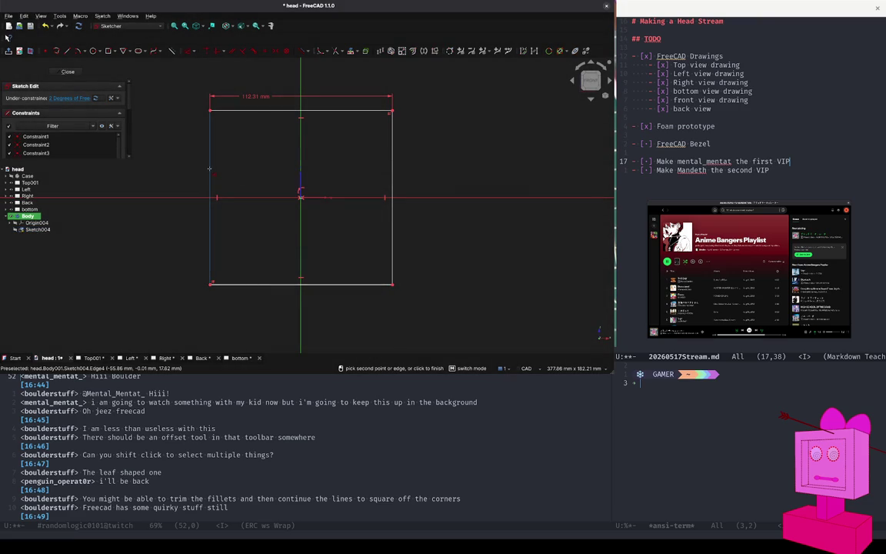
click(182, 172)
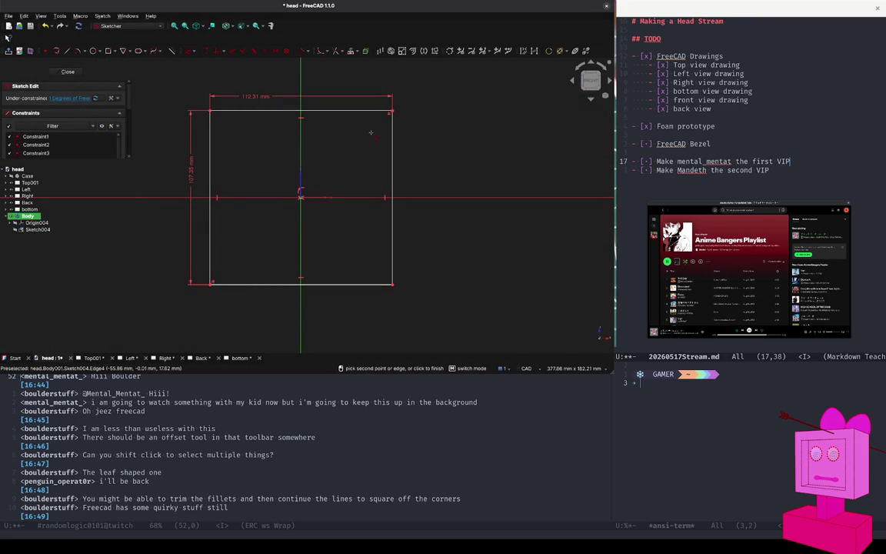
key(Escape)
- Nudge the rectangle, then undo the changes so the sketch is empty again
drag(393, 146, 378, 151)
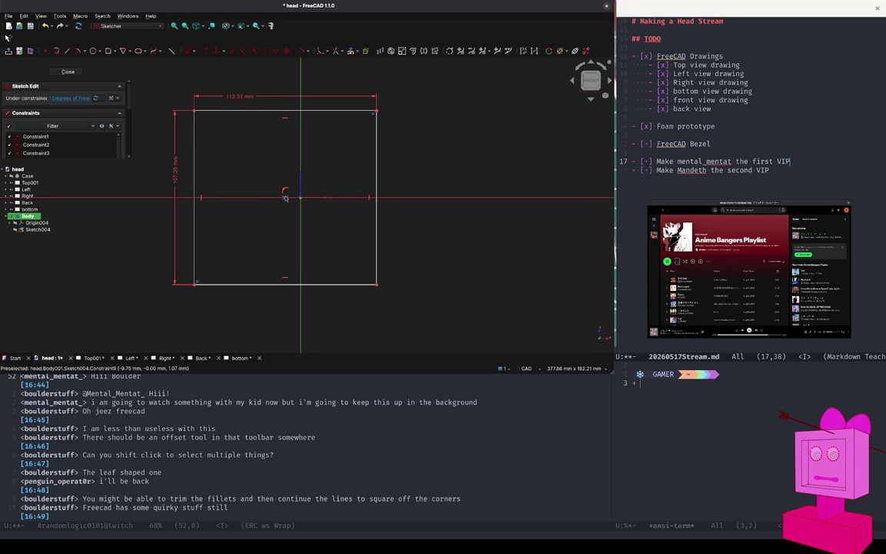
click(285, 198)
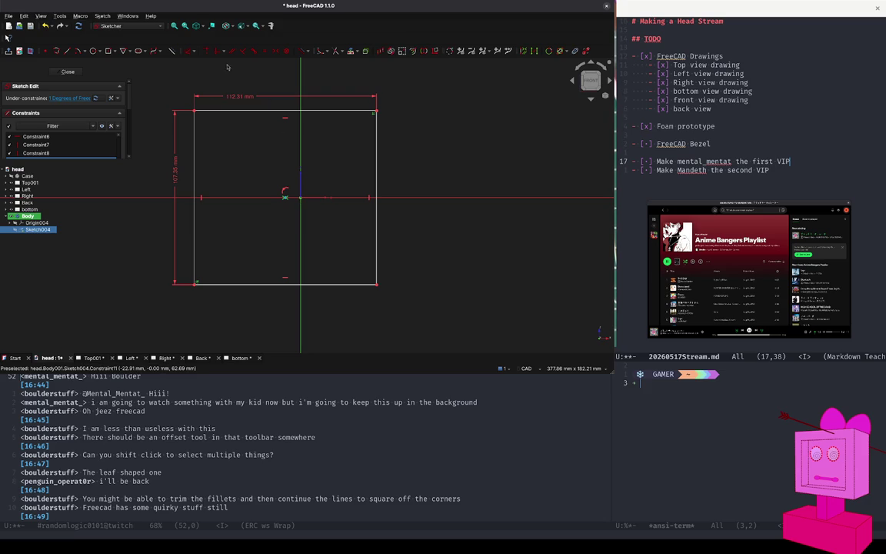
key(Escape)
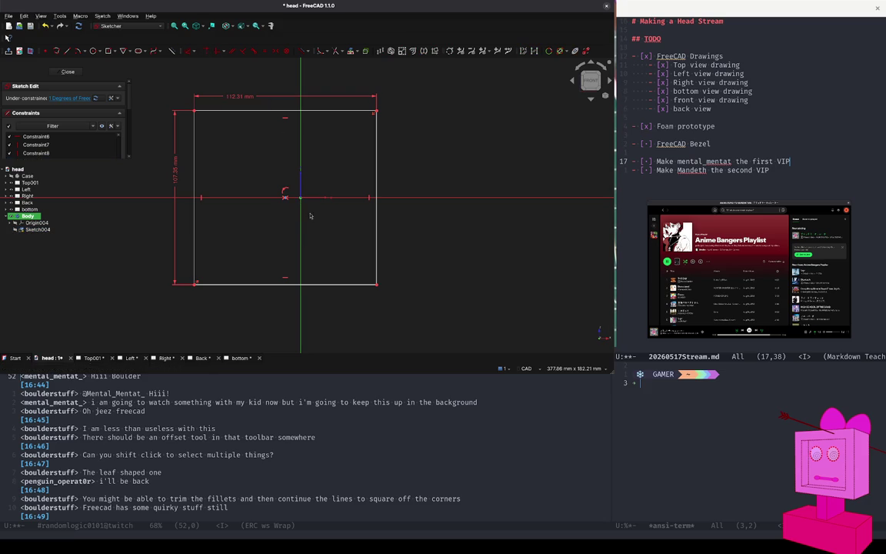
key(ctrl+z)
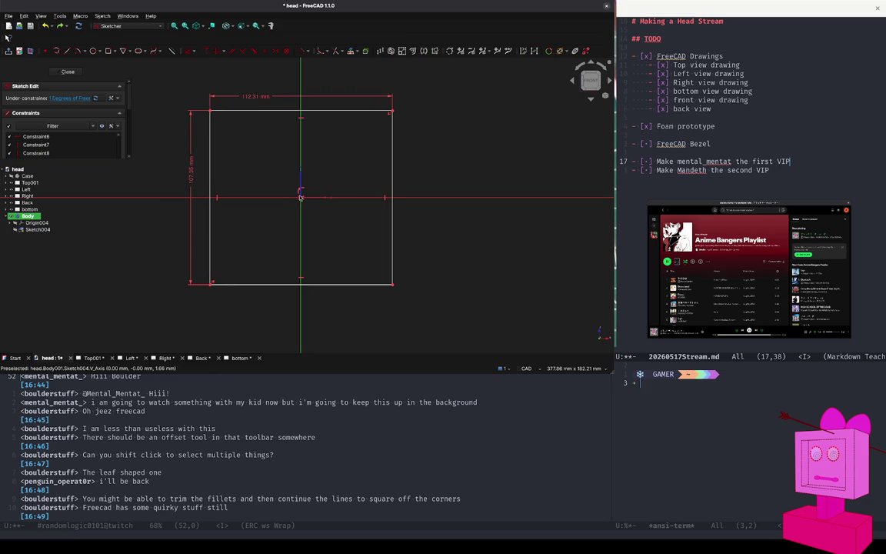
key(ctrl+z)
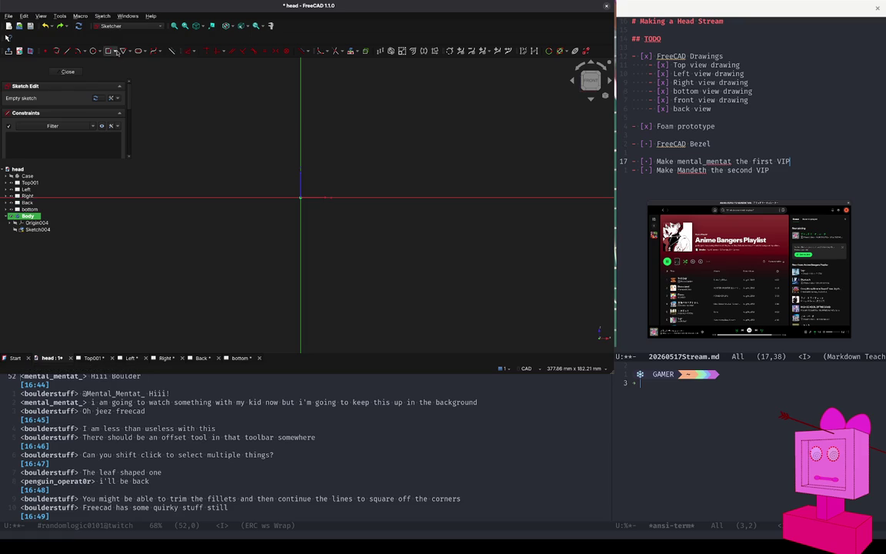
- Draw a centred 100 × 100 mm rectangle on the origin and close the sketch
click(116, 52)
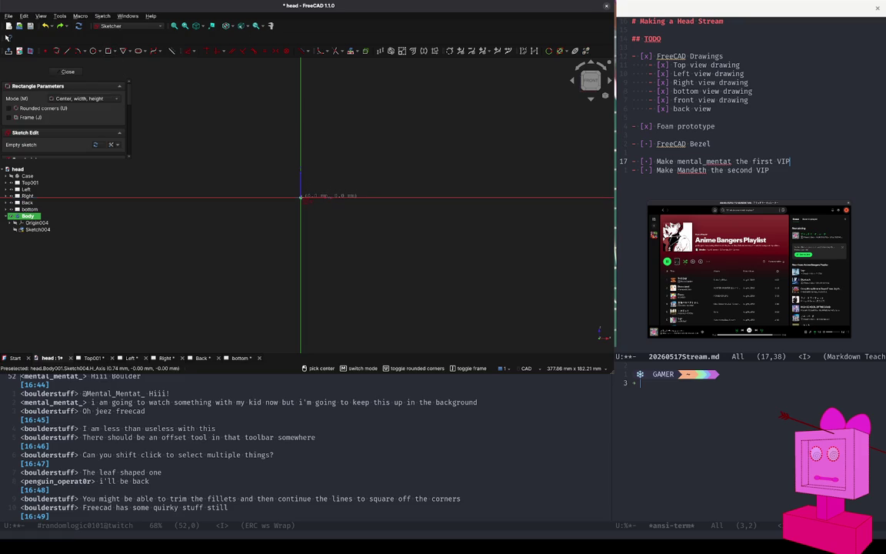
click(300, 197)
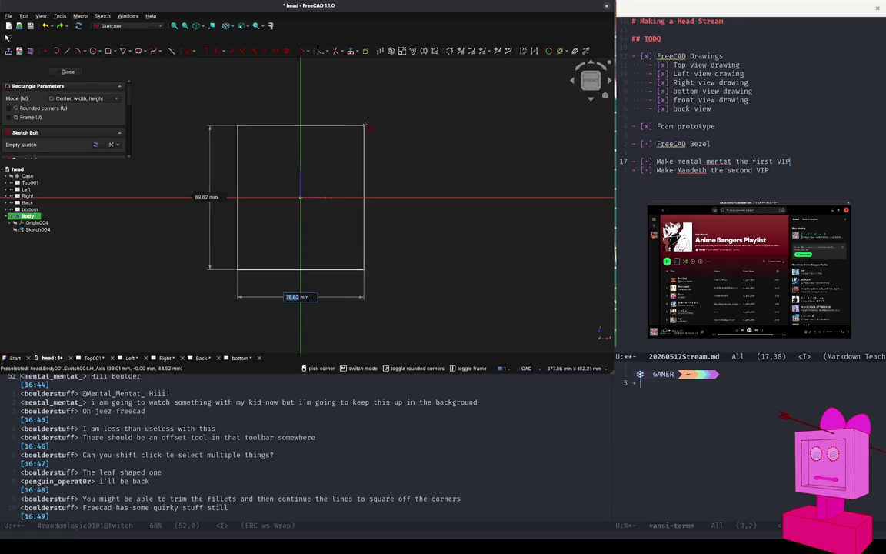
text(100)
key(Tab)
text(100)
key(Return)
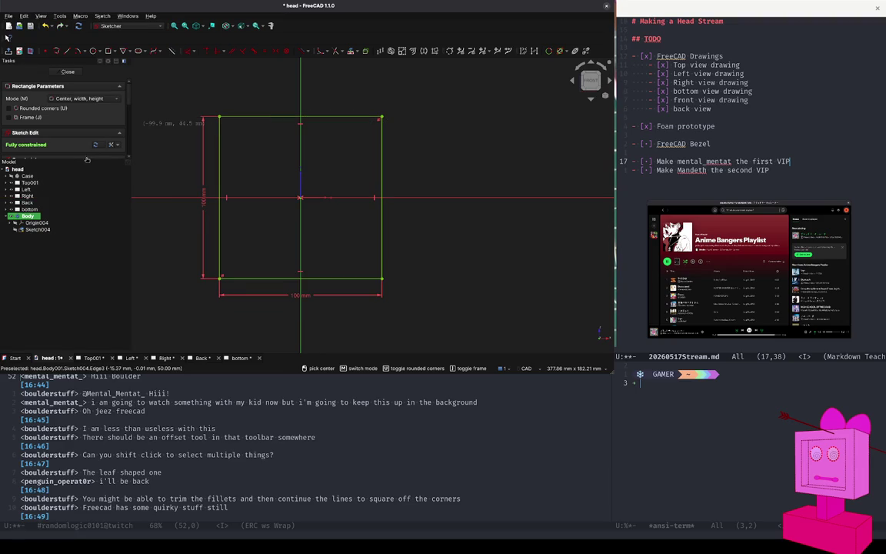
mouse_move(54, 159)
mouse_down()
mouse_move(54, 234)
mouse_move(54, 189)
mouse_up()
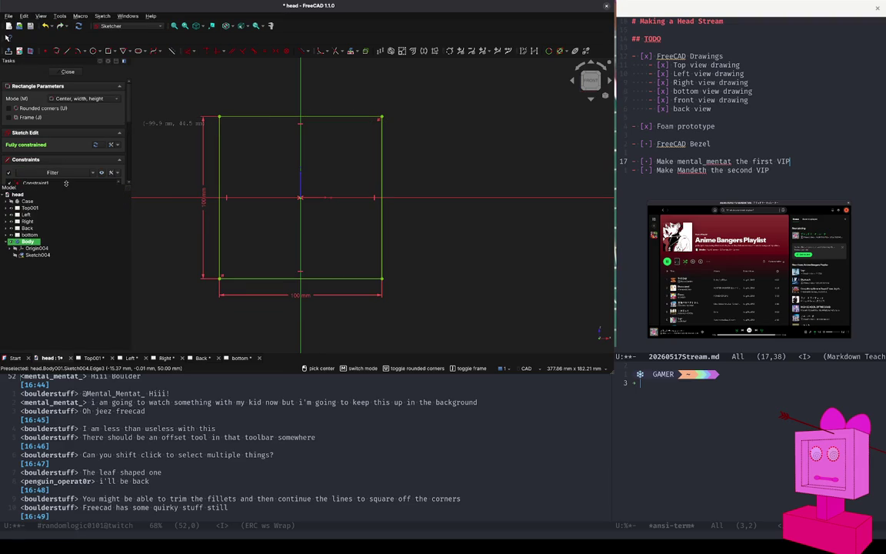
click(67, 71)
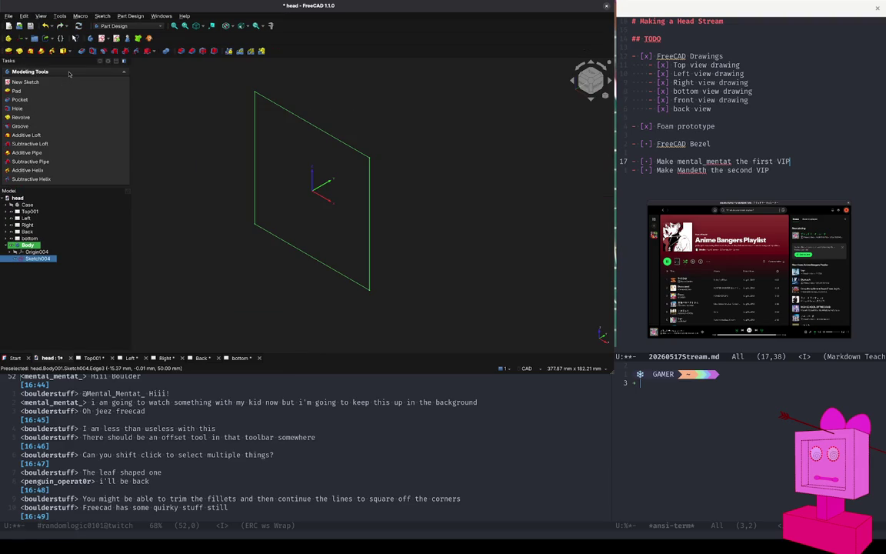
- Pad Sketch004 into Pad001, keeping the default 10 mm length
click(16, 91)
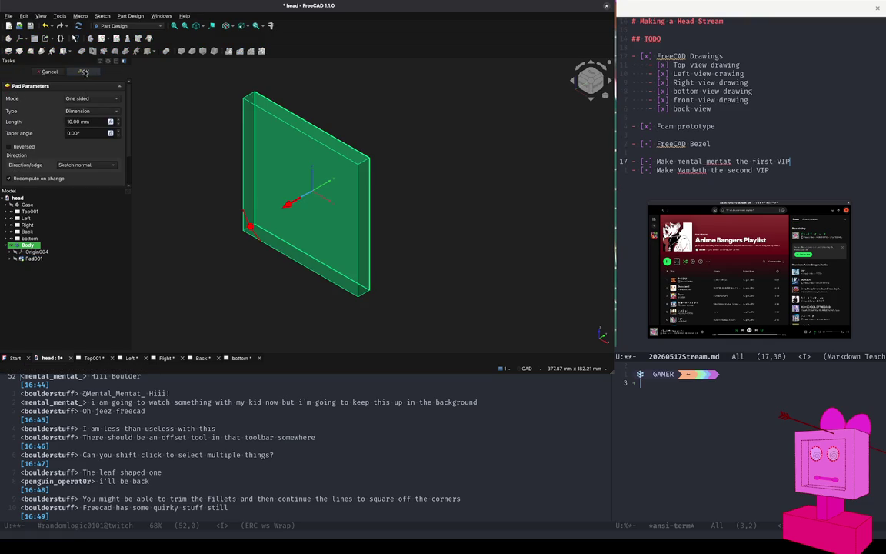
click(79, 68)
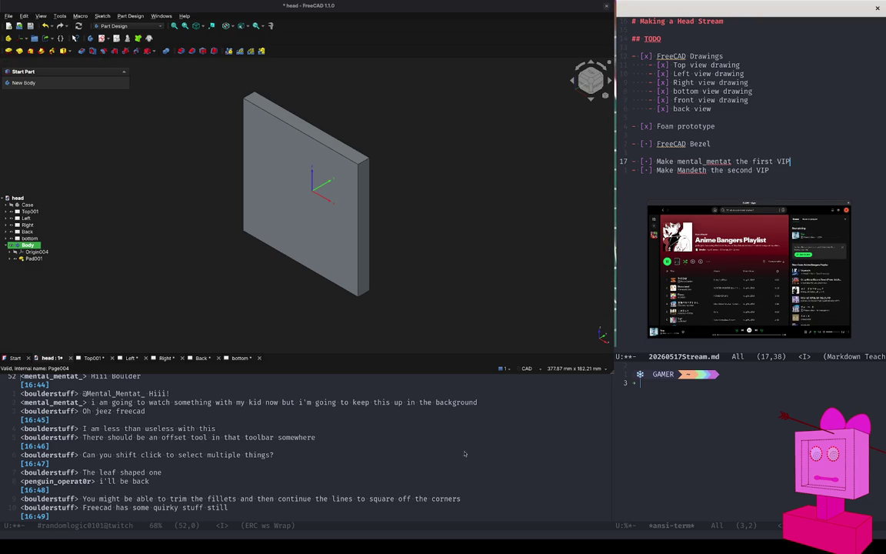
- Scroll the ERC chat buffer to its newest messages and place the cursor at the ERC> prompt
scroll(465, 454, up, 10)
scroll(466, 454, down, 5)
scroll(465, 454, down, 5)
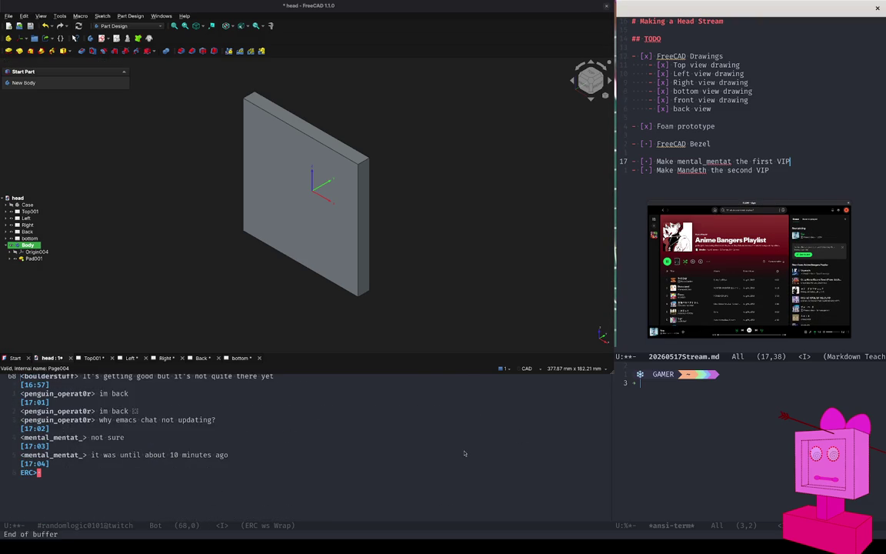
scroll(465, 454, down, 3)
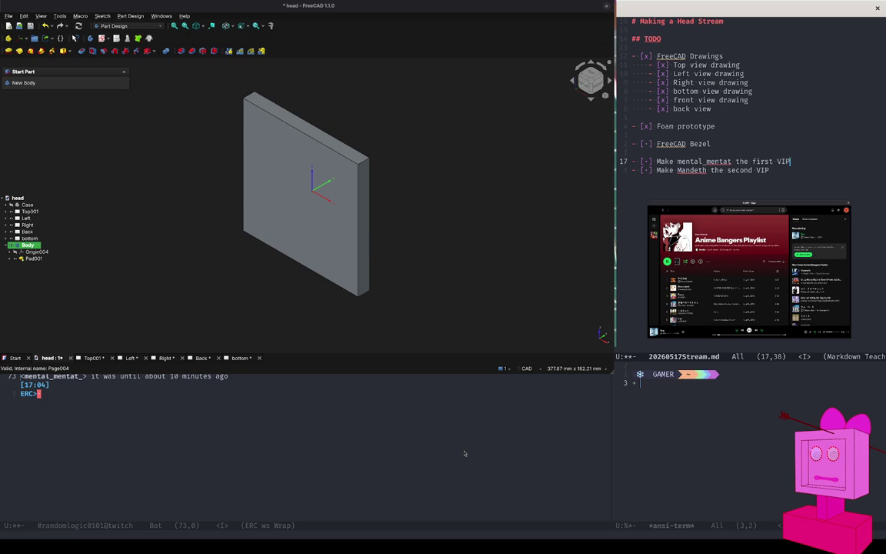
scroll(465, 454, up, 2)
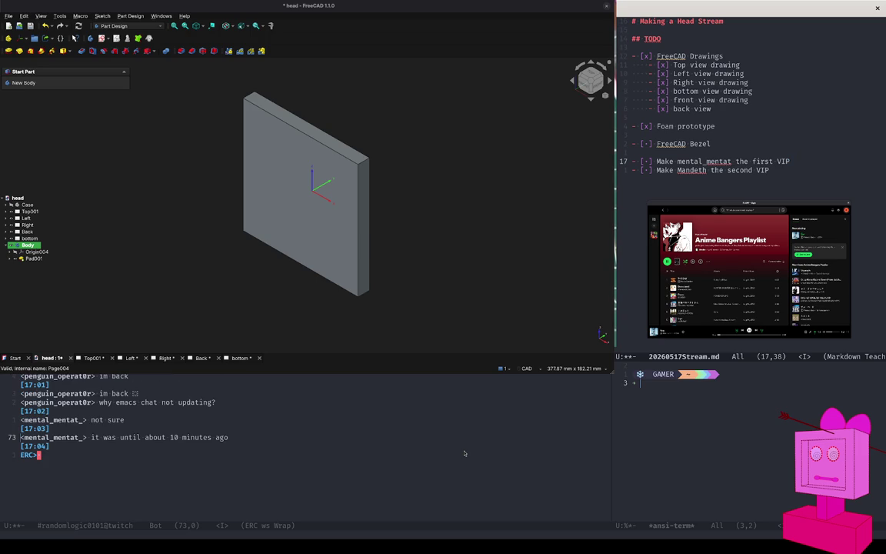
scroll(464, 454, down, 1)
scroll(465, 453, down, 1)
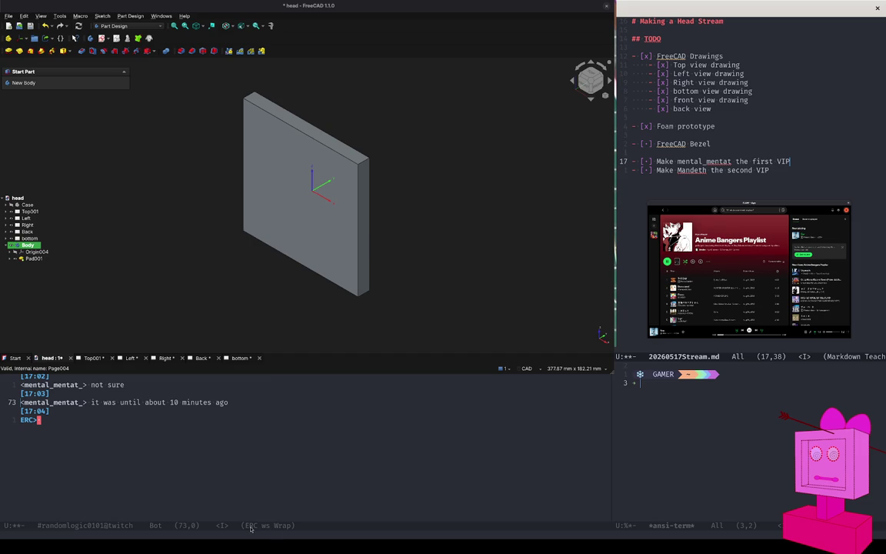
key(ctrl+g)
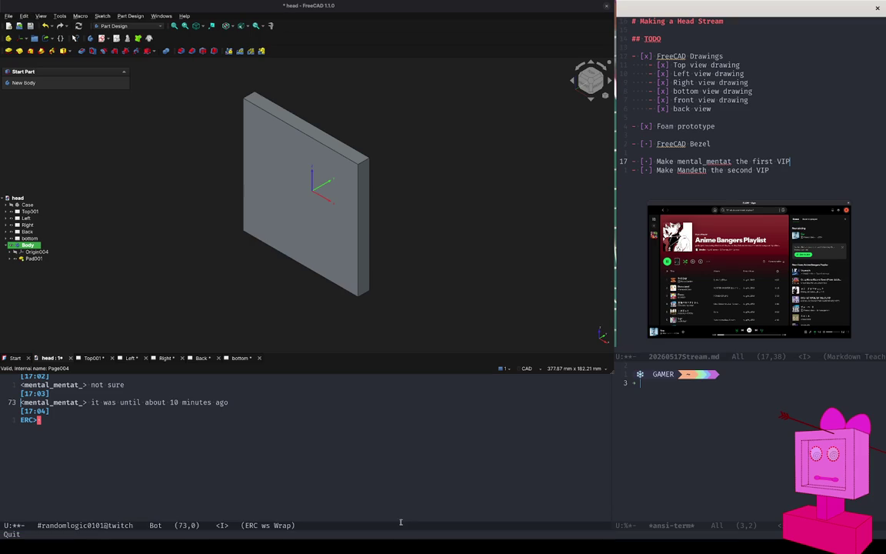
click(230, 442)
- Append the unchecked item '- [ ] Emacs chat not auto scrolling.' to the notes and save with :w
click(791, 179)
key(Return)
key(Return)
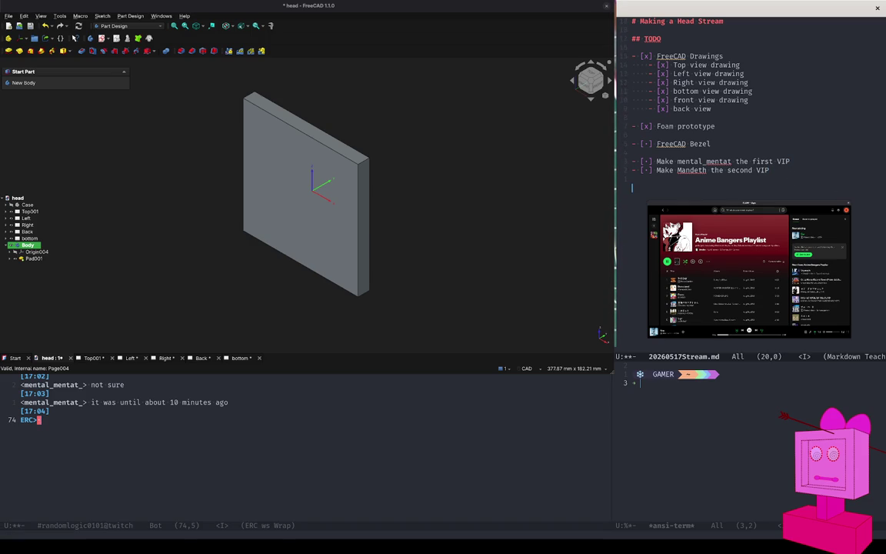
text(-)
text( [ ] )
text(E)
text(macs chat not auto scrolling.)
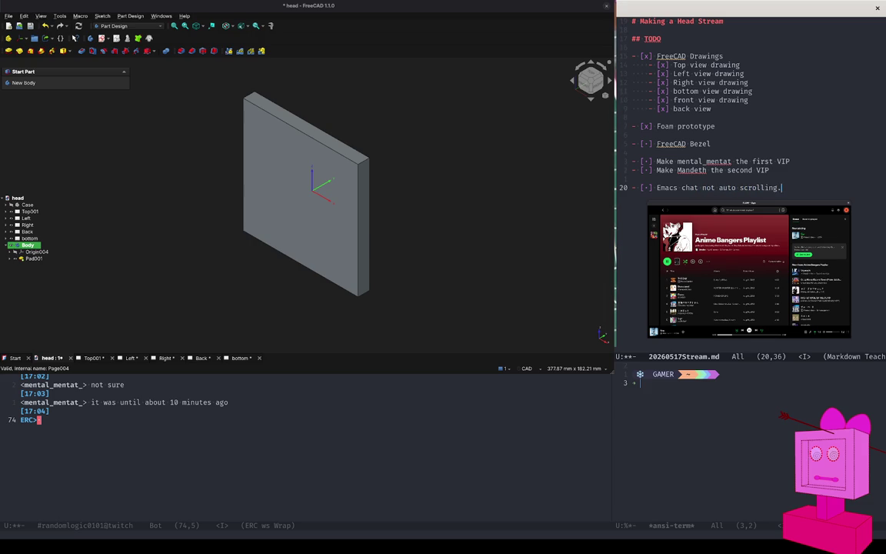
key(Escape)
text(:w)
key(Return)
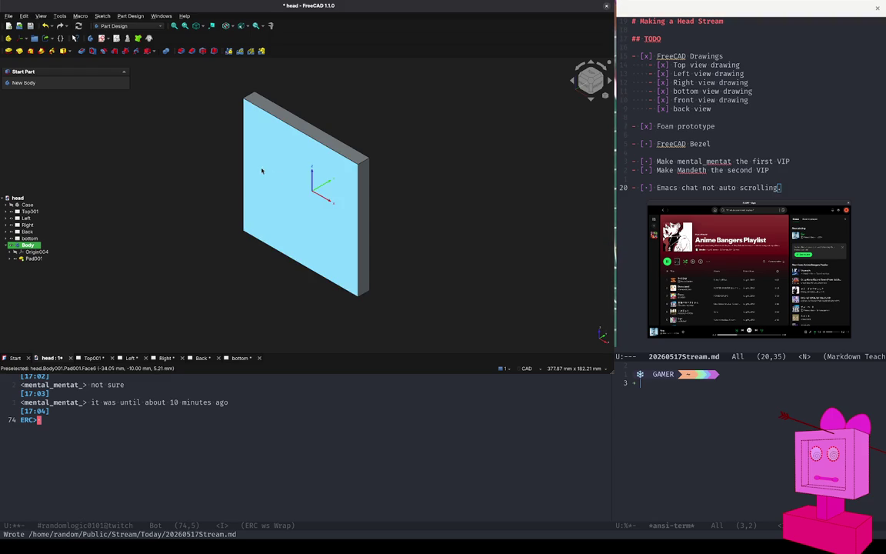
- Reopen Sketch004 under Pad001 for editing
click(65, 245)
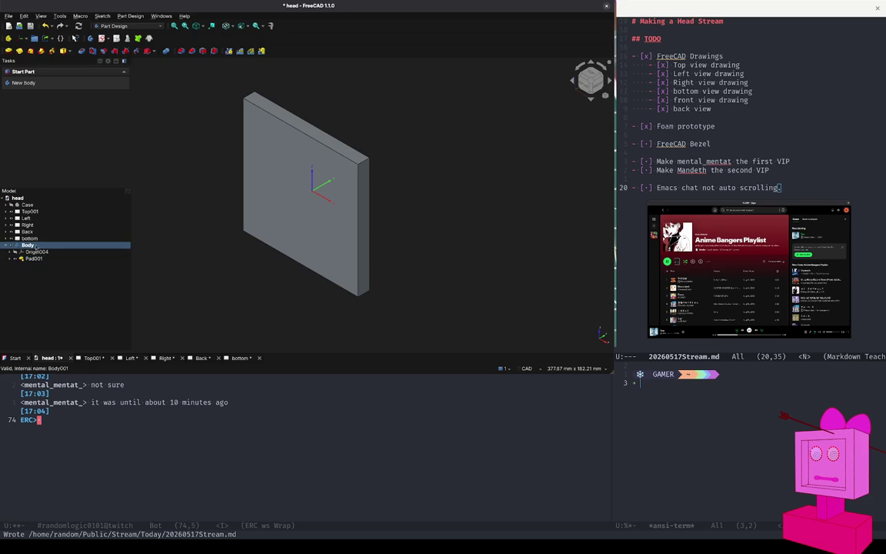
click(34, 251)
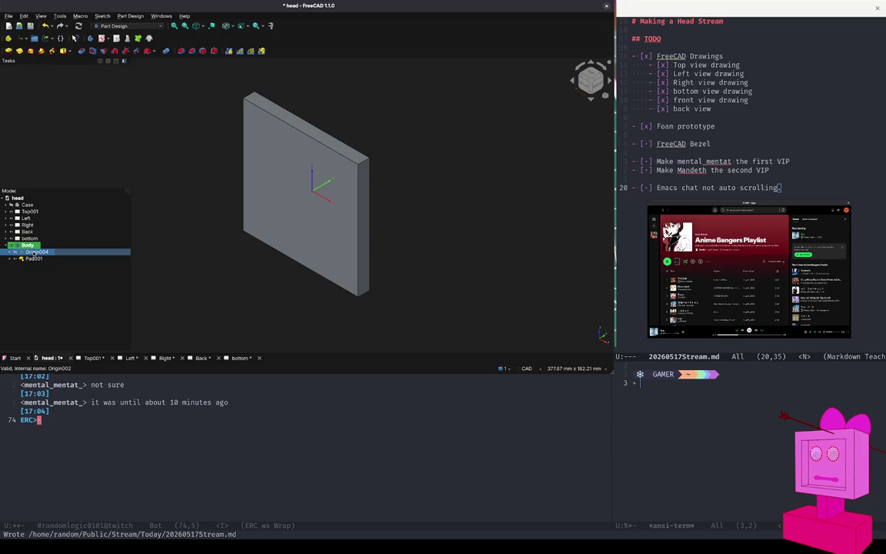
click(32, 259)
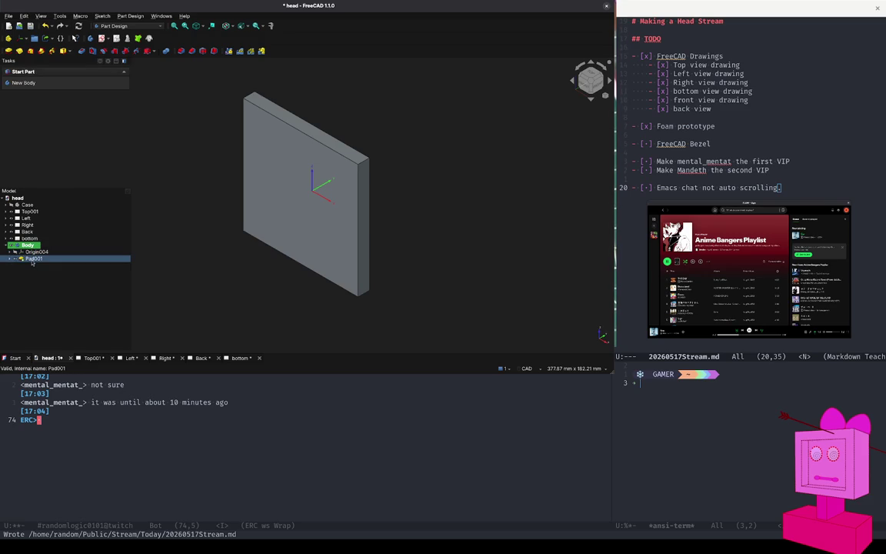
double_click(32, 259)
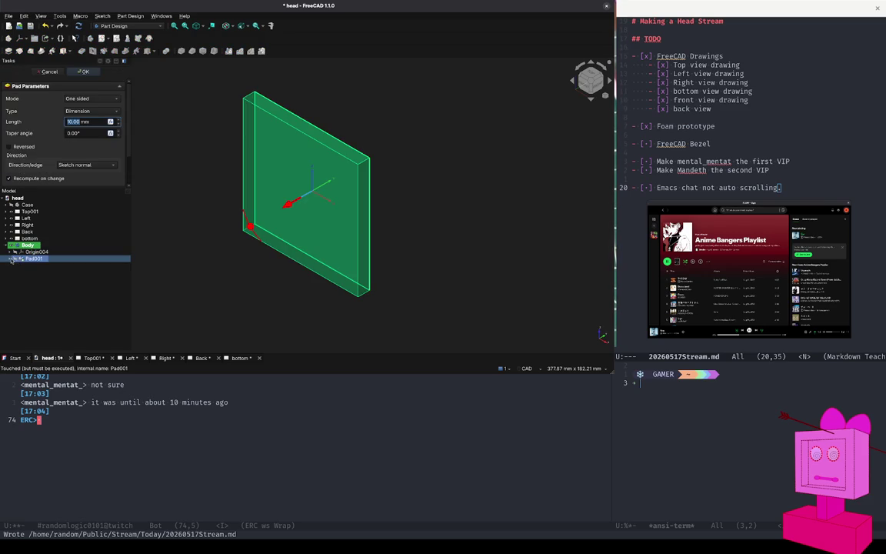
click(37, 265)
double_click(37, 265)
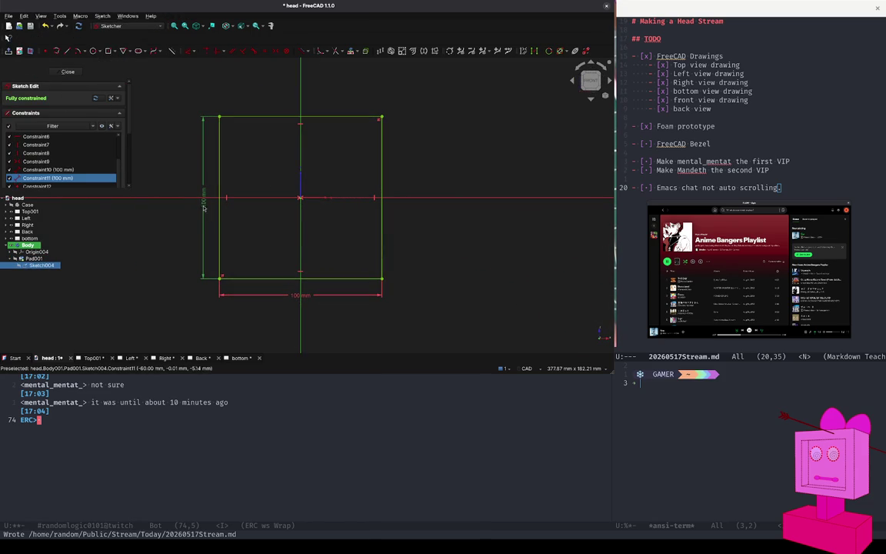
- Change the rectangle's dimensions to 105 mm height and 110 mm width
click(204, 204)
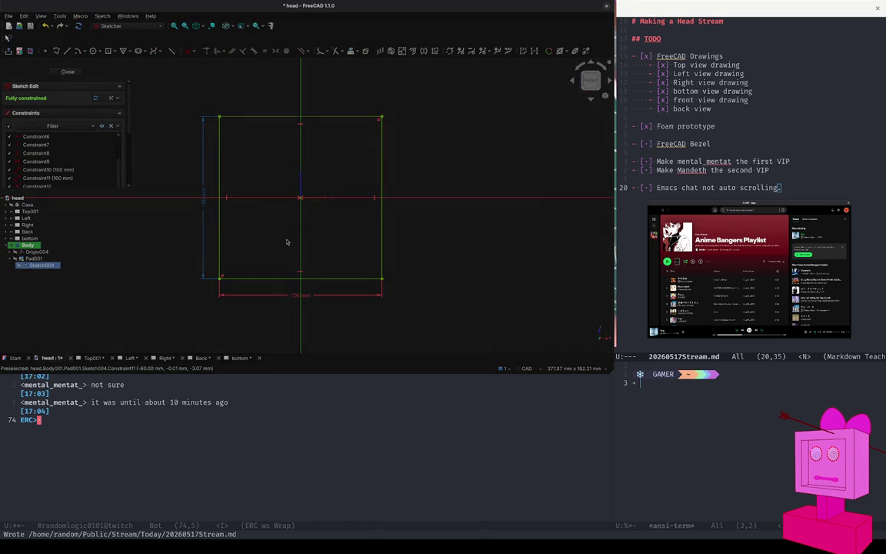
key(Return)
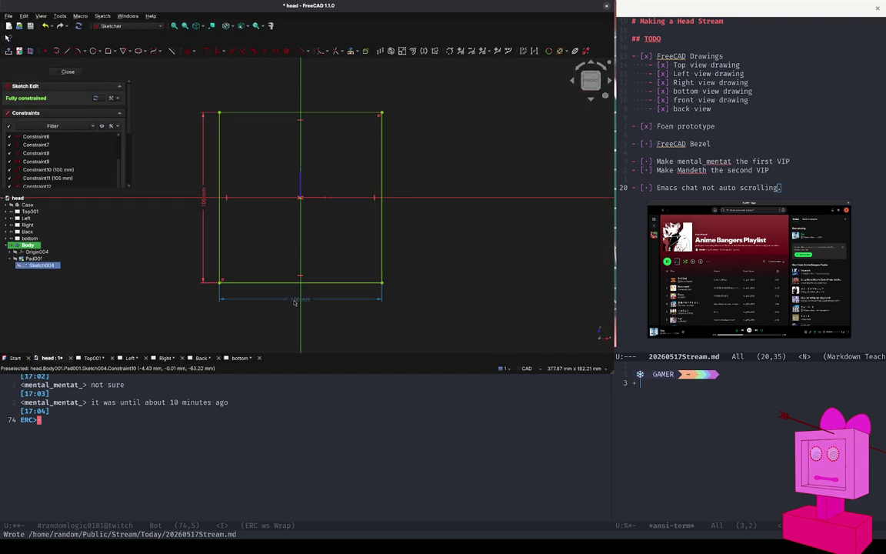
click(48, 170)
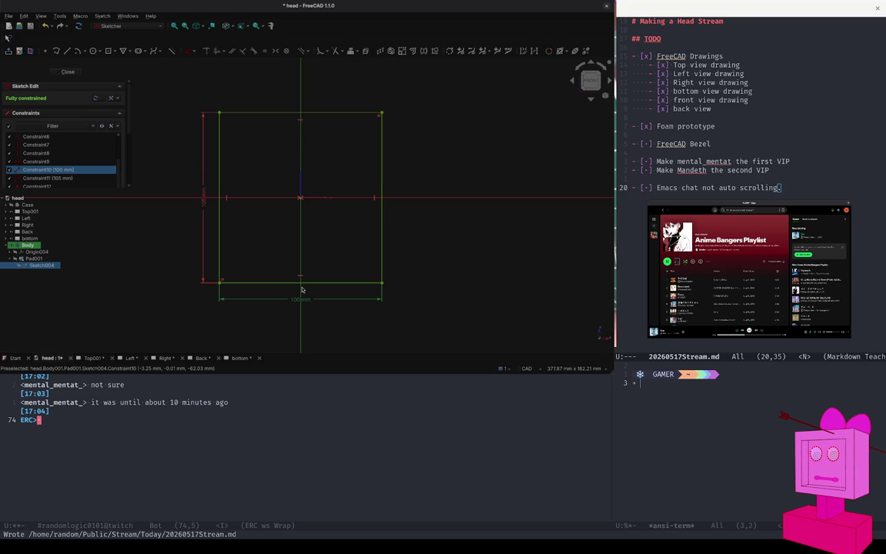
key(Return)
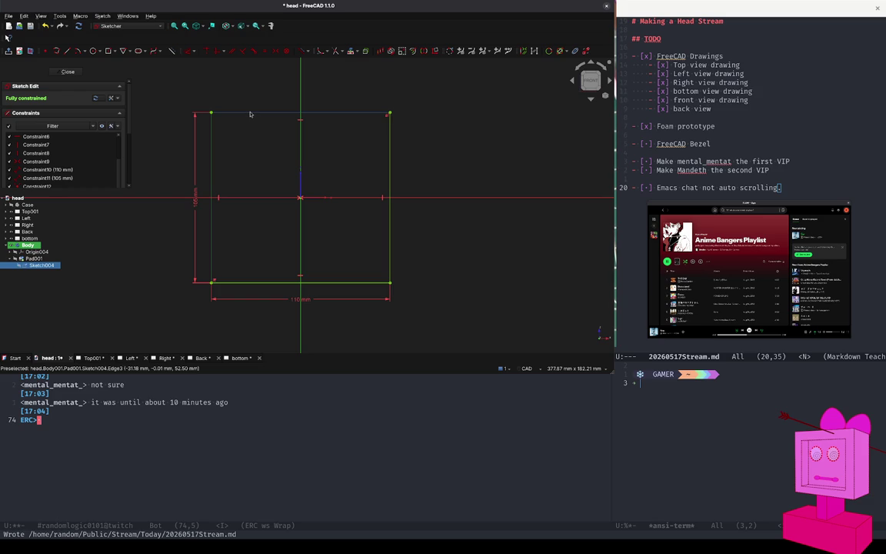
- Reveal the sketch's Elements list and select all four rectangle lines
drag(59, 192, 59, 294)
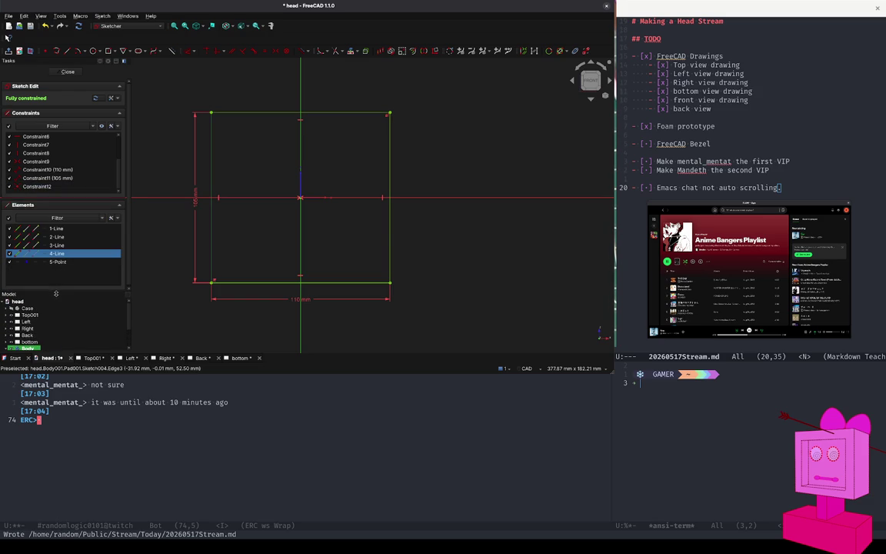
ctrl+click(33, 230)
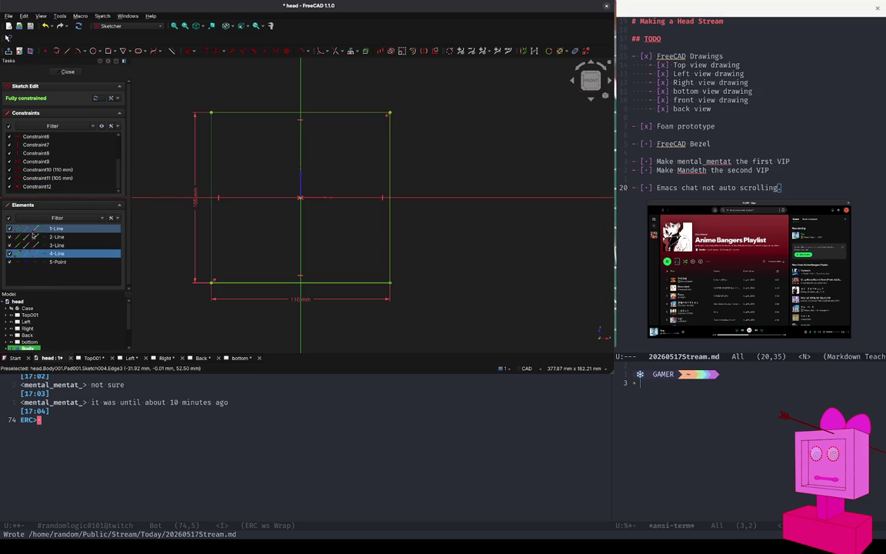
ctrl+click(23, 236)
ctrl+click(23, 245)
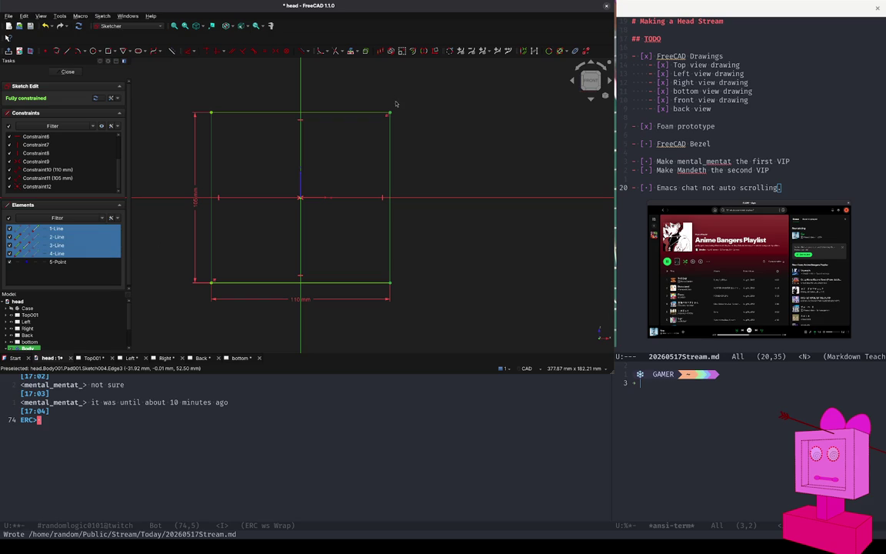
click(414, 51)
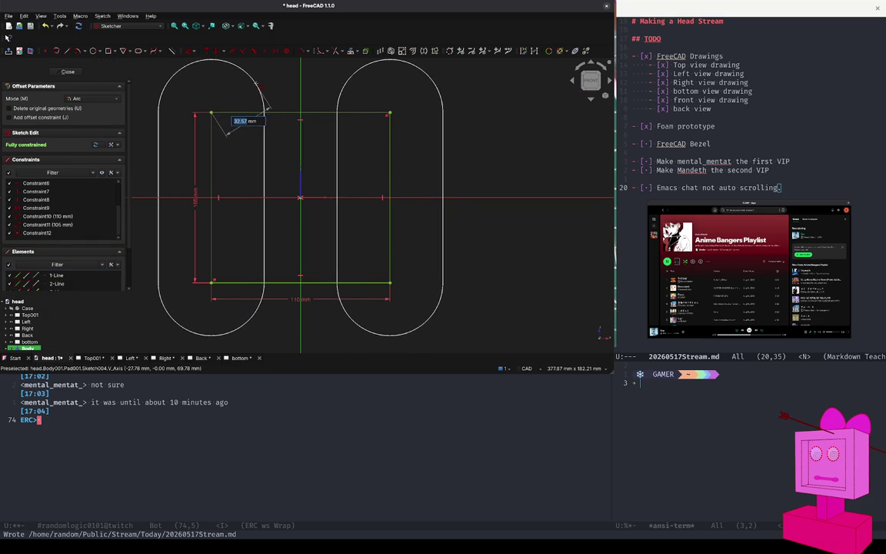
key(Escape)
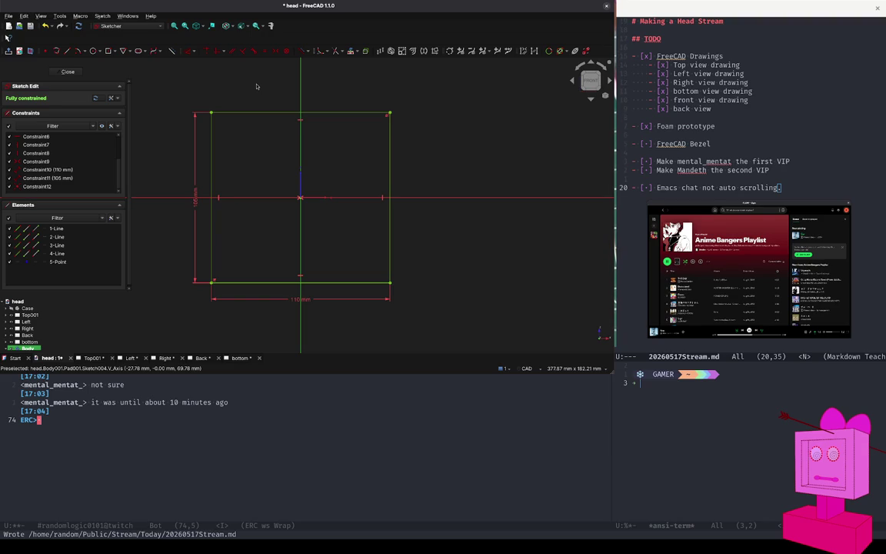
click(18, 255)
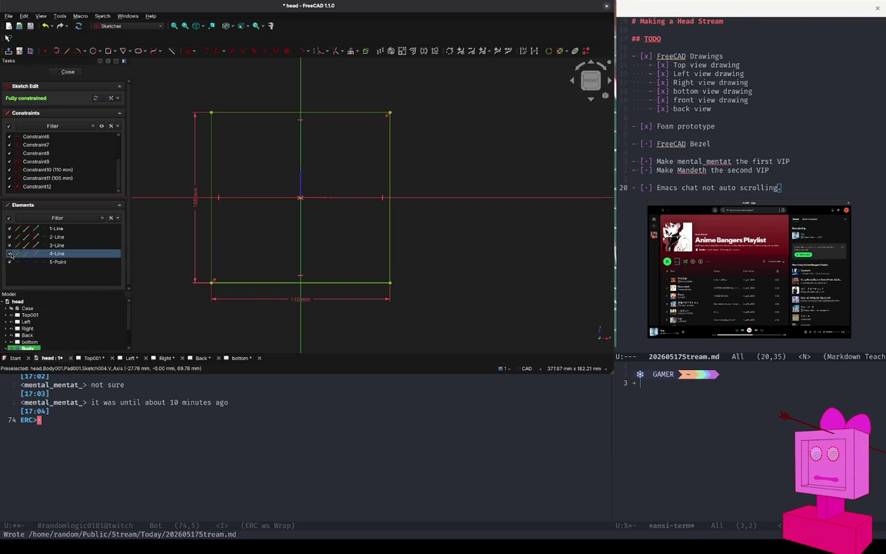
drag(19, 254, 19, 229)
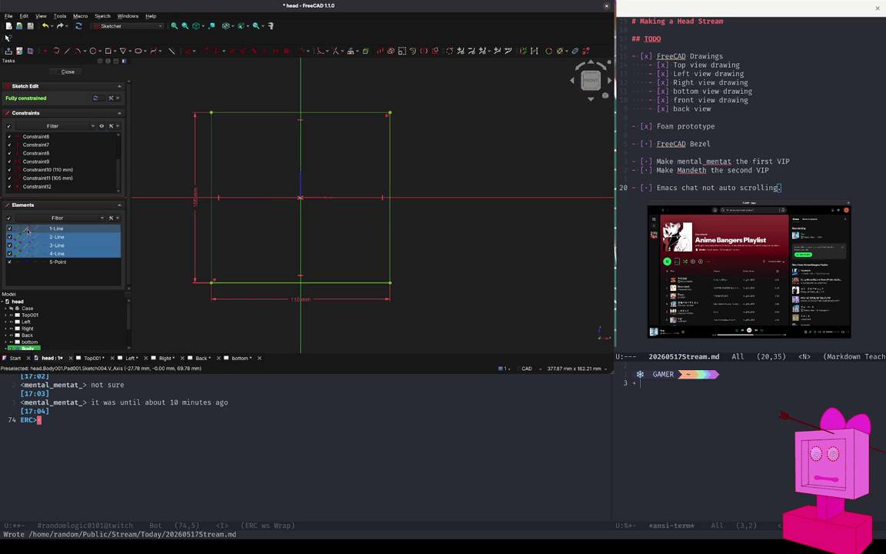
click(413, 51)
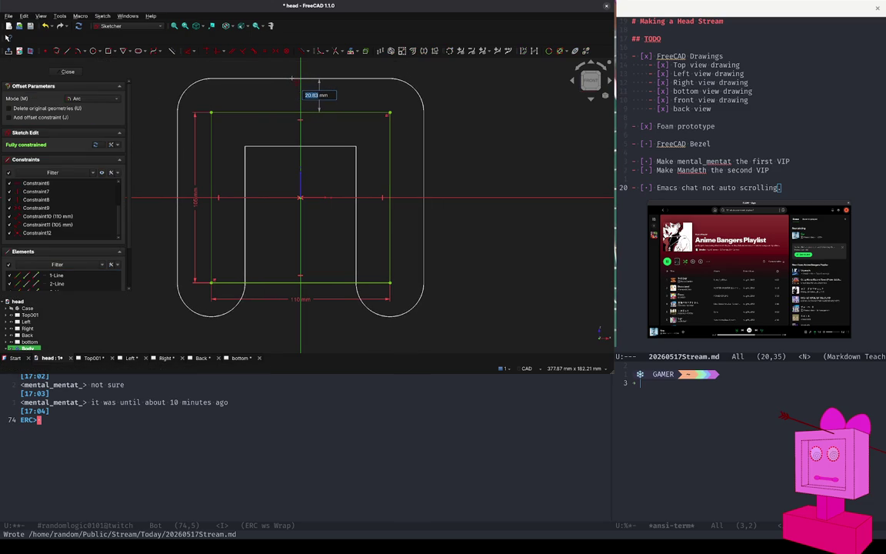
key(Escape)
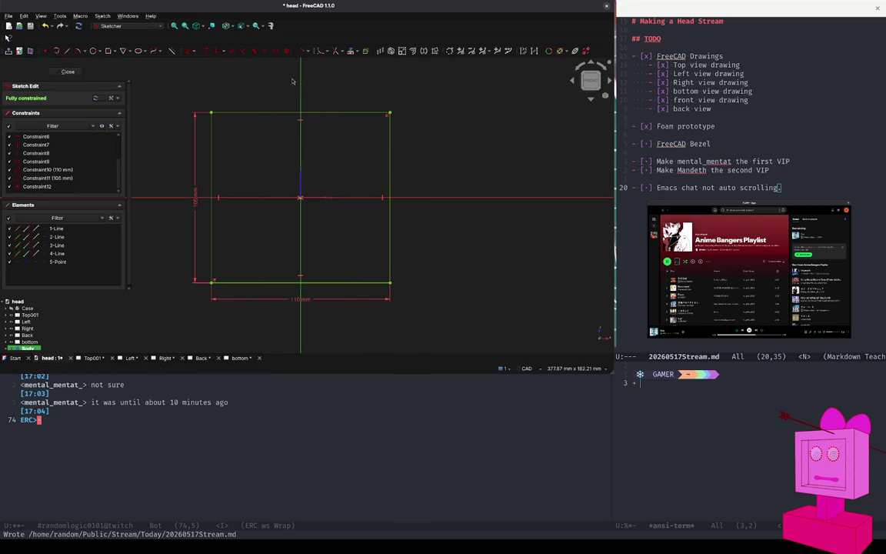
ctrl+click(89, 246)
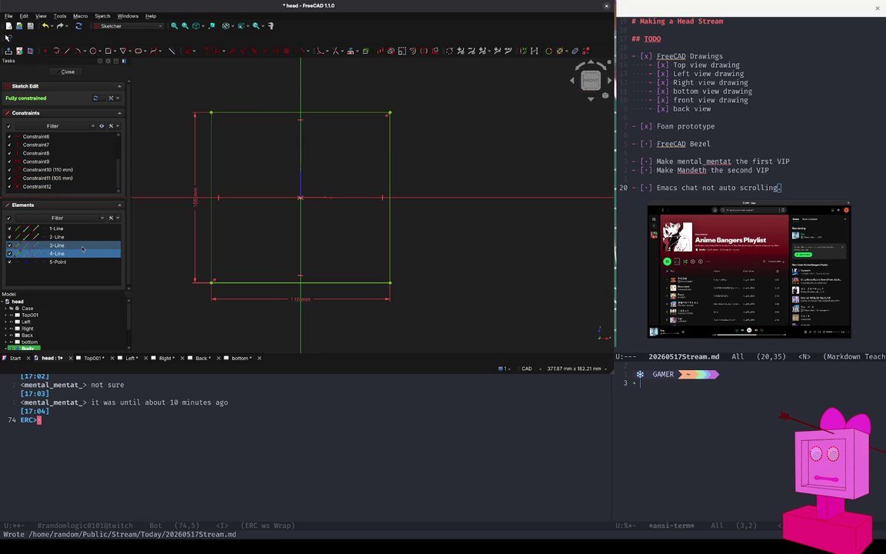
ctrl+click(81, 237)
ctrl+click(77, 228)
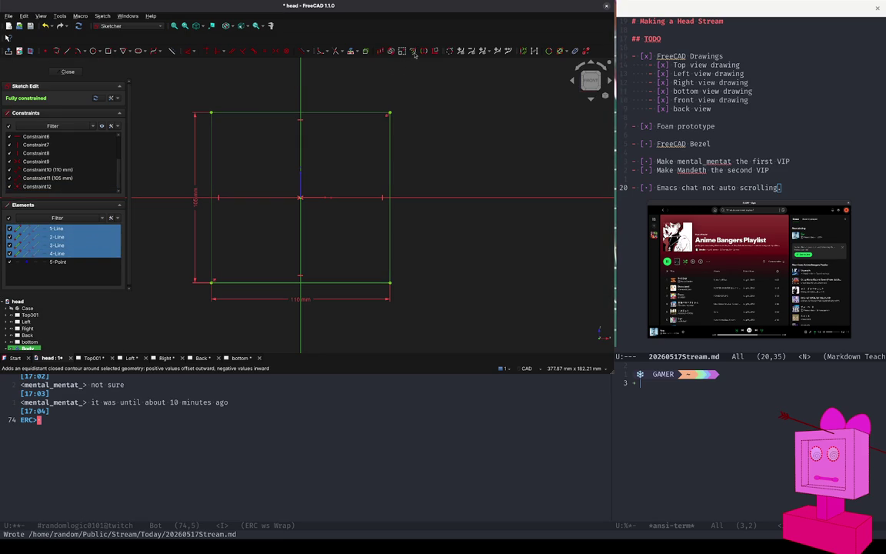
click(372, 51)
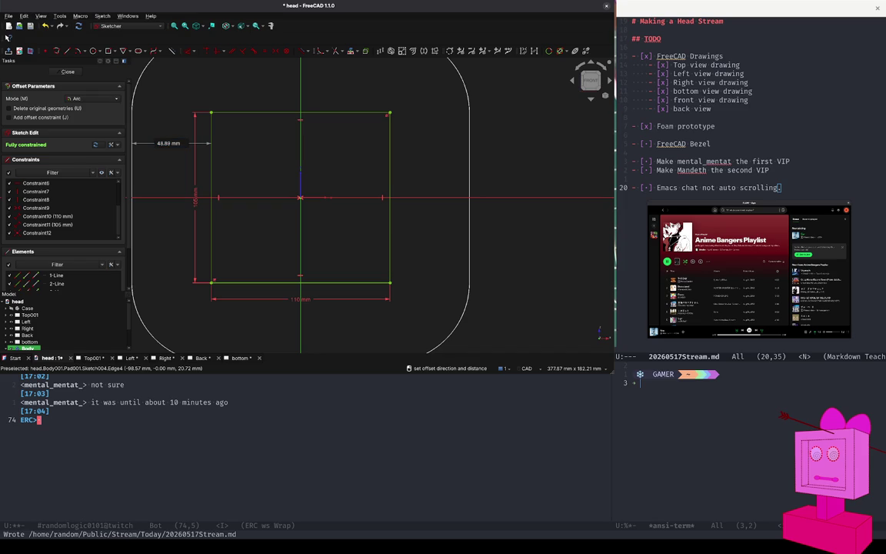
- Add a 5 mm Intersection-mode offset outline around the rectangle
scroll(87, 100, down, 1)
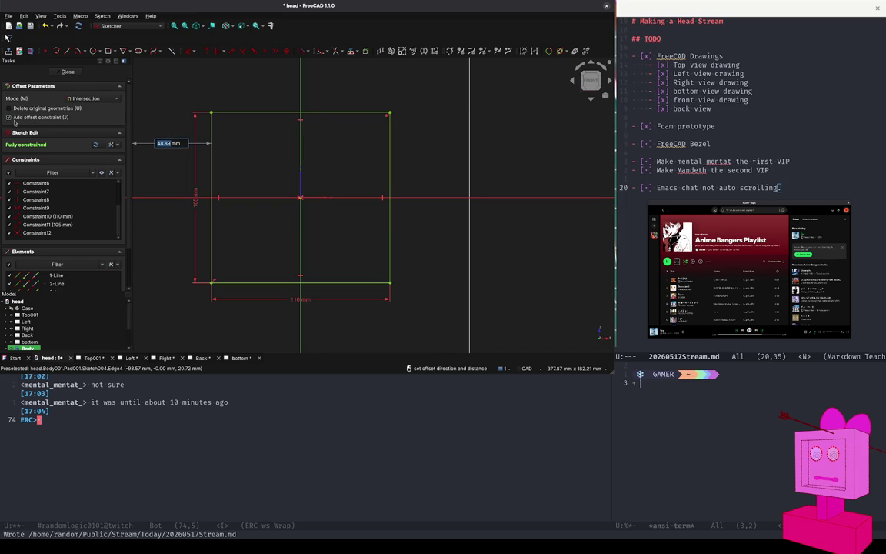
text(5)
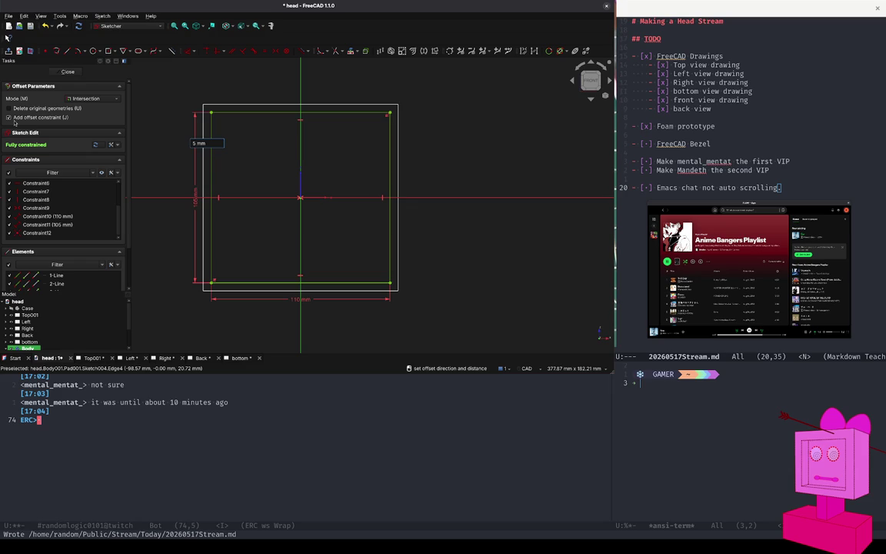
key(Return)
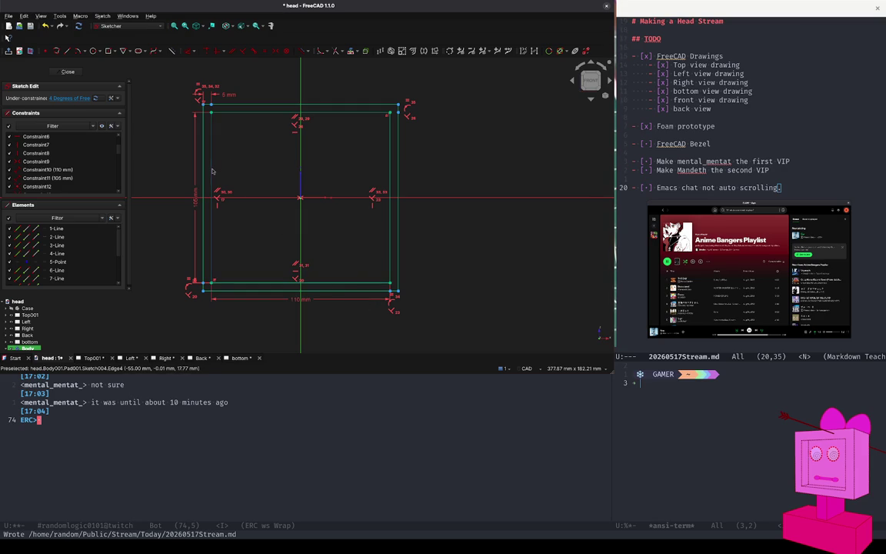
- Convert the four original rectangle lines to construction geometry and close the sketch
click(212, 170)
click(396, 148)
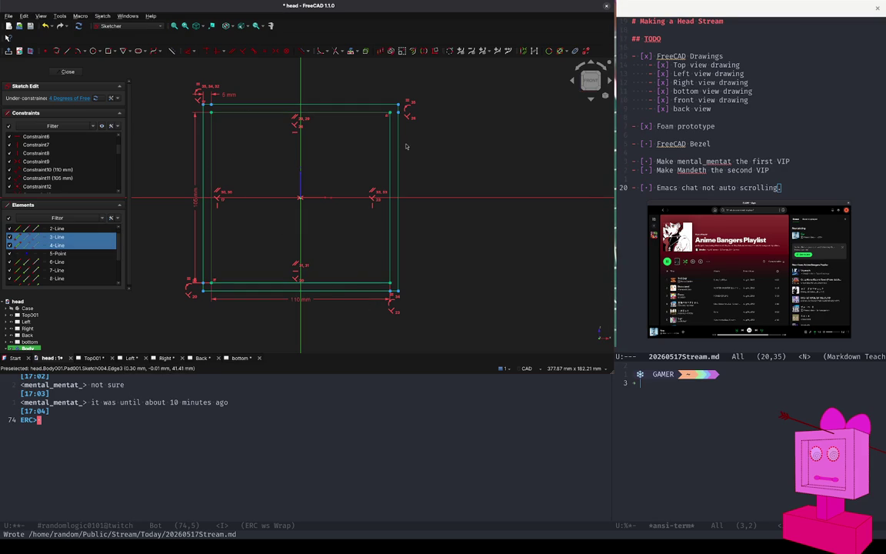
click(354, 283)
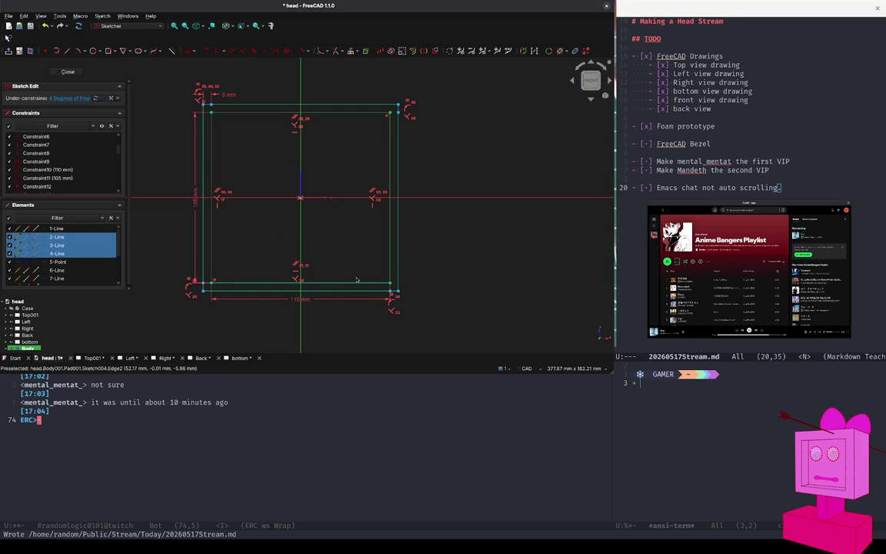
click(353, 285)
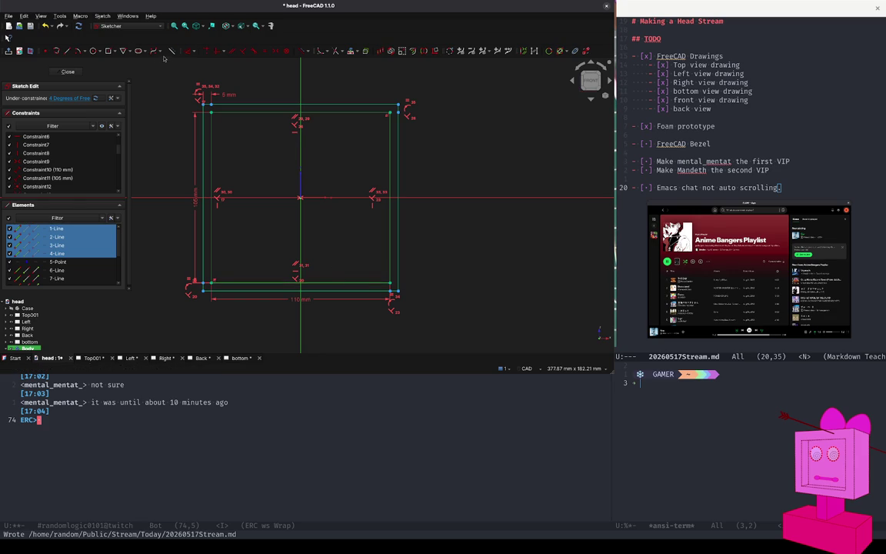
key(g)
key(n)
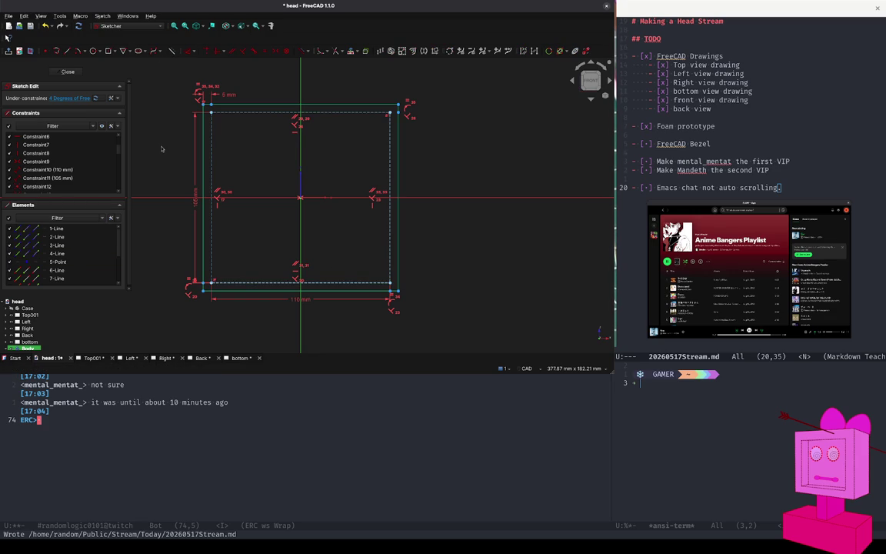
click(68, 71)
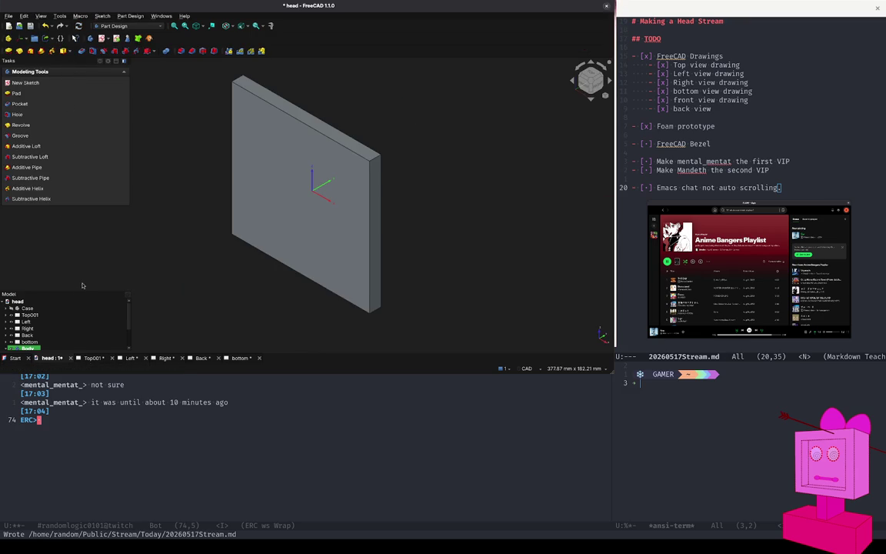
- Reopen Pad001's parameters and change its length to 23 mm
drag(71, 290, 72, 224)
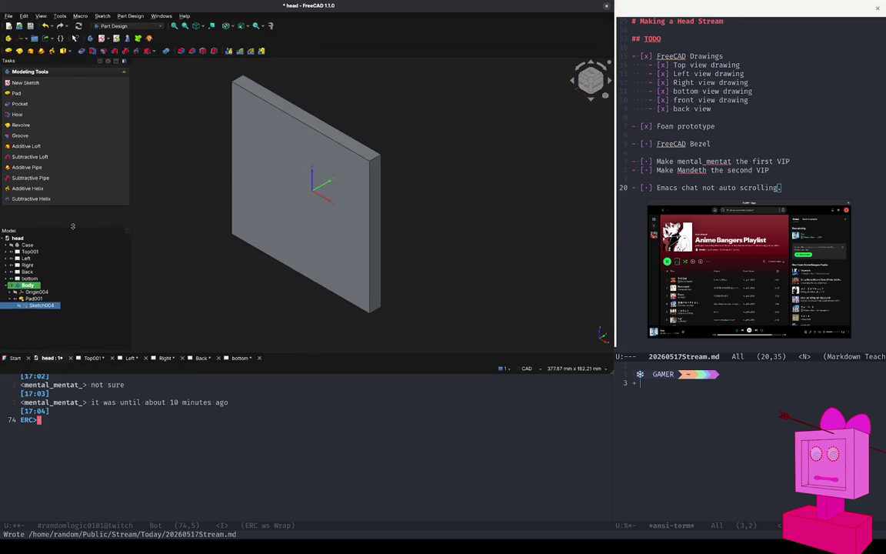
double_click(37, 296)
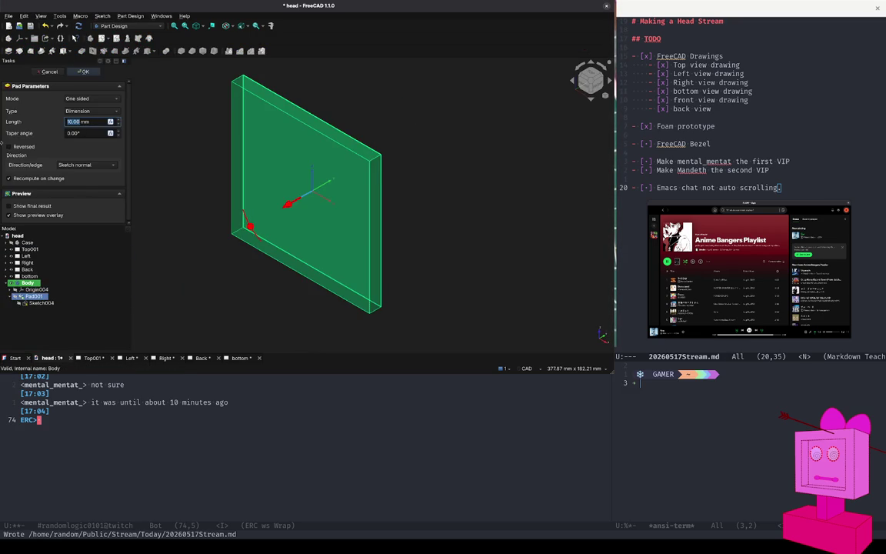
key(Home)
key(Delete)
key(Delete)
text(23)
- Set the two-sided pad's Side 1 length to 5 mm
scroll(88, 99, down, 1)
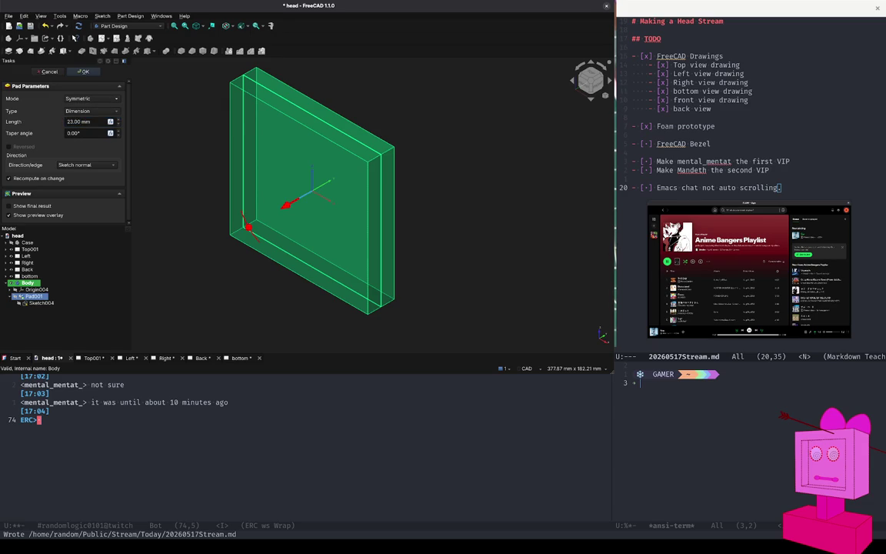
scroll(90, 98, down, 1)
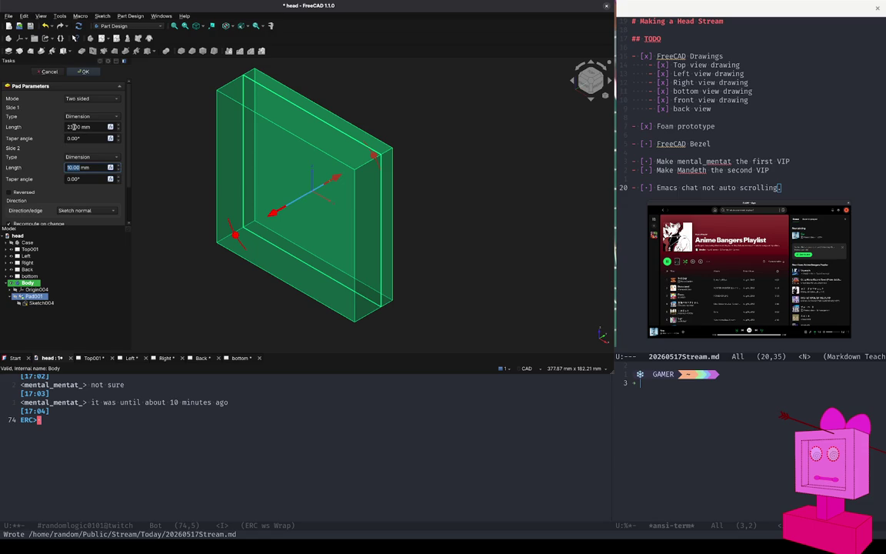
click(74, 127)
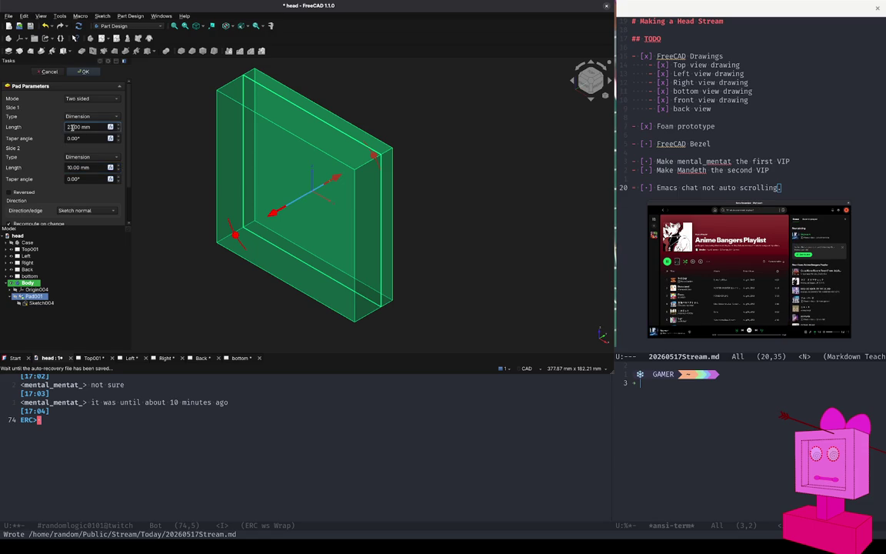
drag(71, 127, 24, 128)
text(100)
key(Tab)
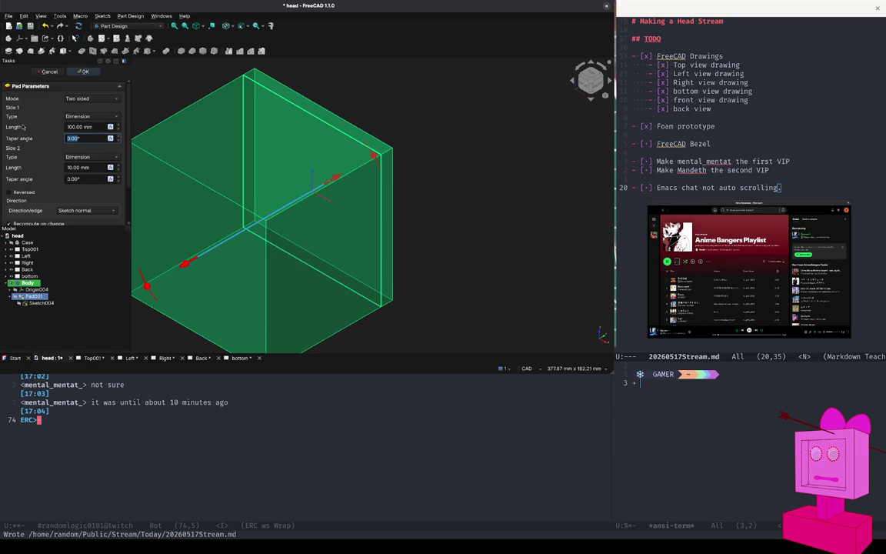
key(shift+Tab)
key(Home)
key(Delete)
key(Delete)
key(Delete)
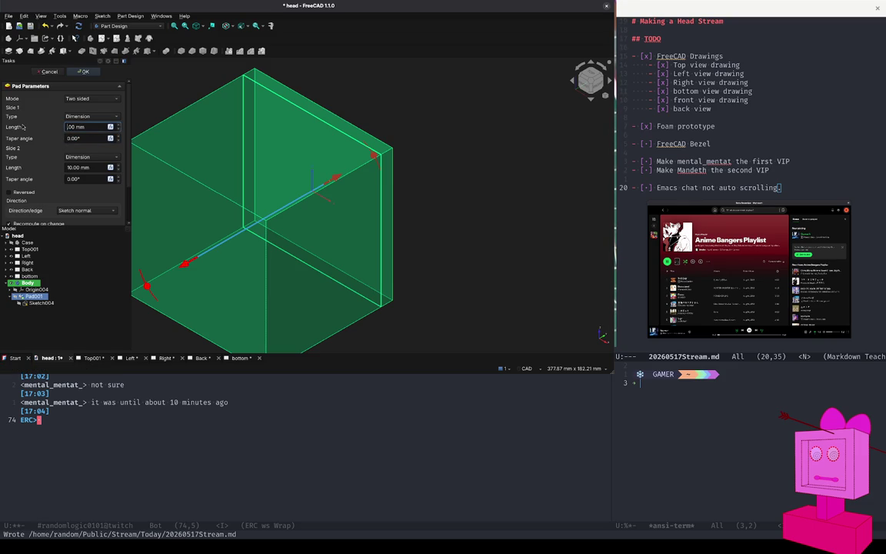
text(5.)
- Set the Side 2 length to 18 mm and accept the two-sided pad
click(70, 167)
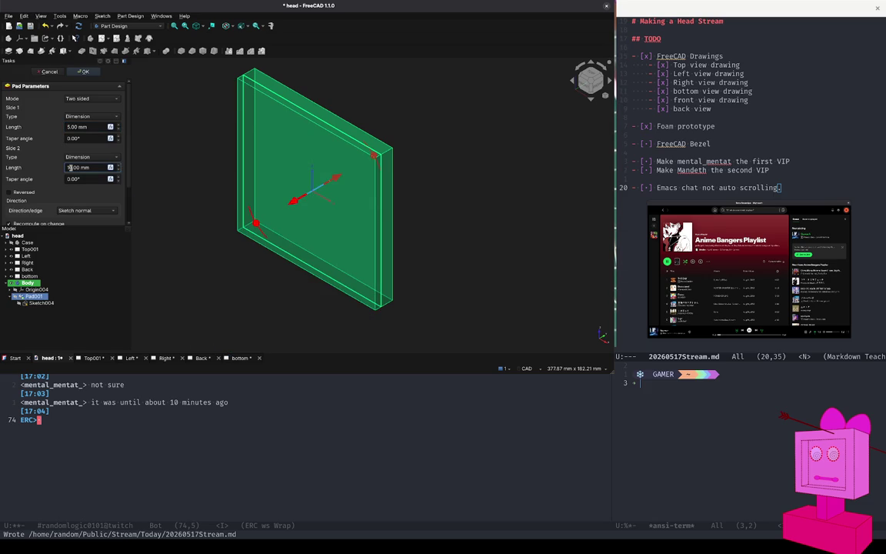
text(18)
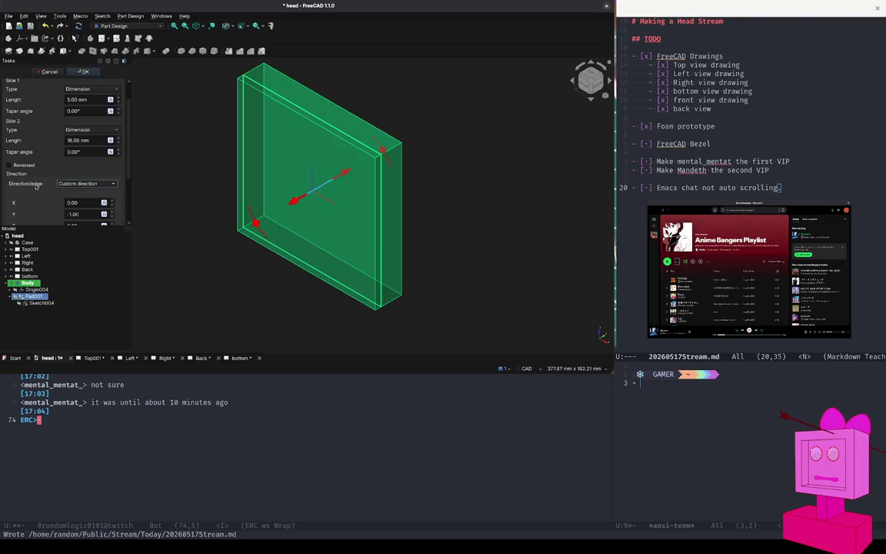
scroll(40, 202, down, 2)
scroll(41, 202, down, 2)
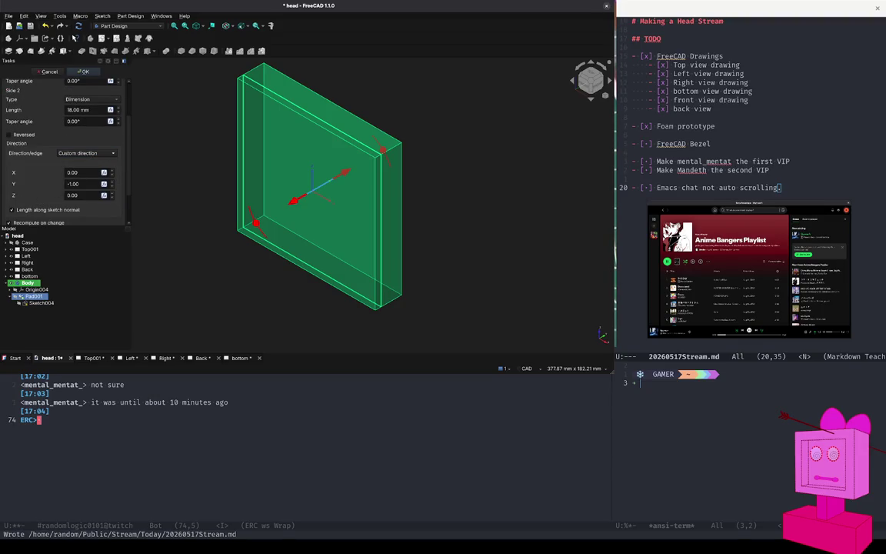
scroll(86, 154, up, 2)
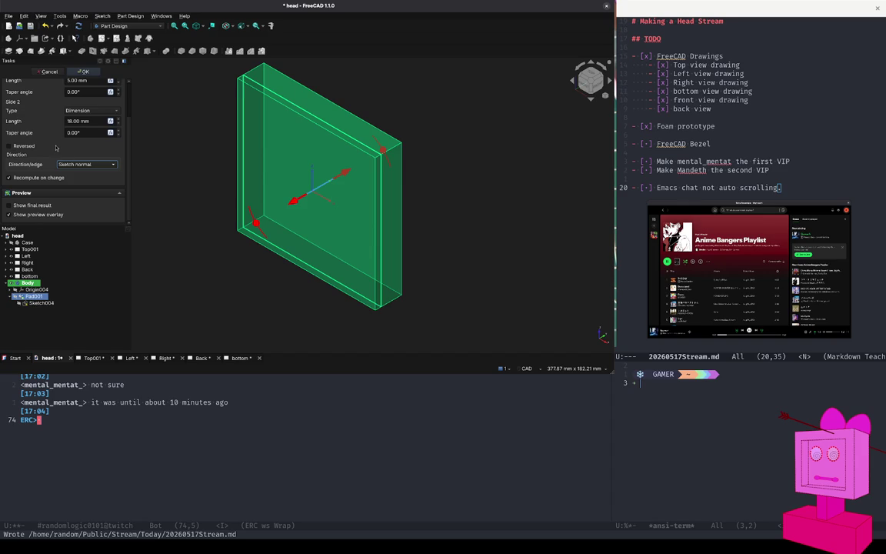
scroll(49, 139, up, 1)
scroll(49, 140, up, 1)
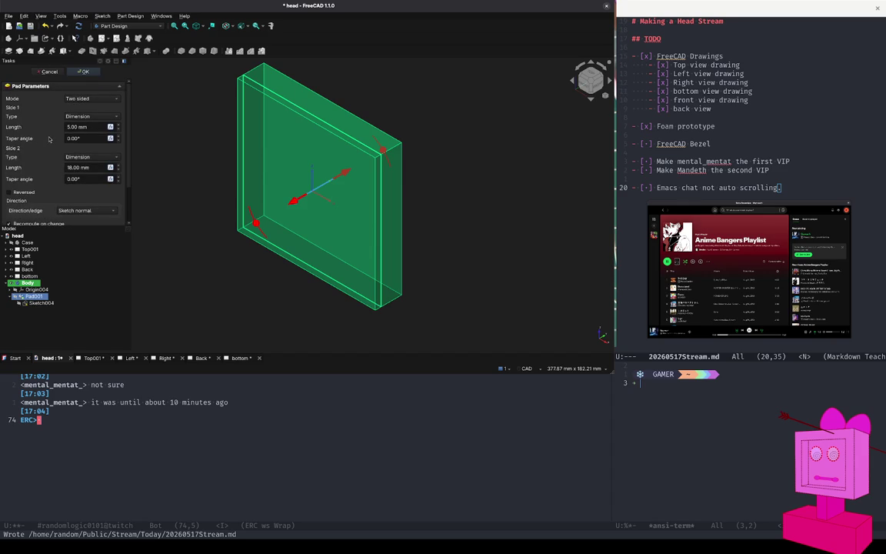
scroll(49, 139, down, 1)
scroll(49, 139, down, 1)
scroll(48, 140, up, 2)
click(81, 72)
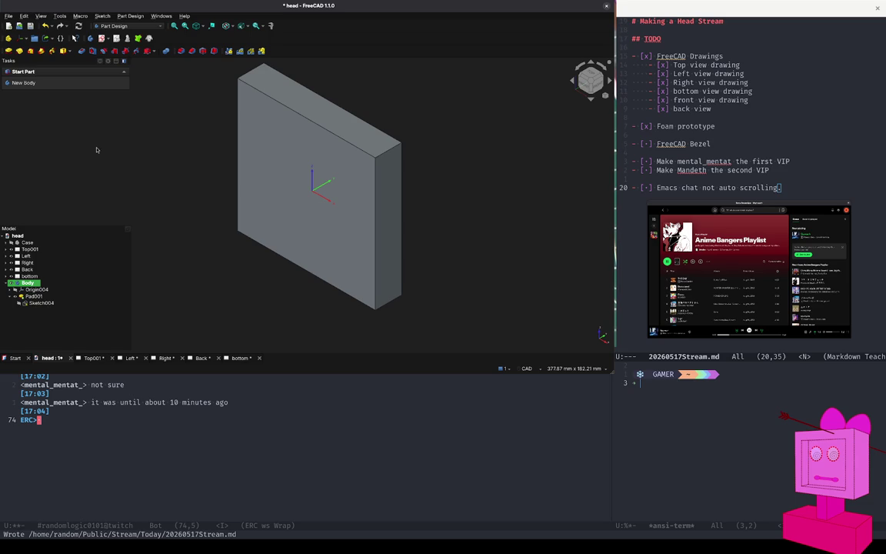
- Turn the view to the slab's broad side and select its large flat face
drag(61, 226, 69, 151)
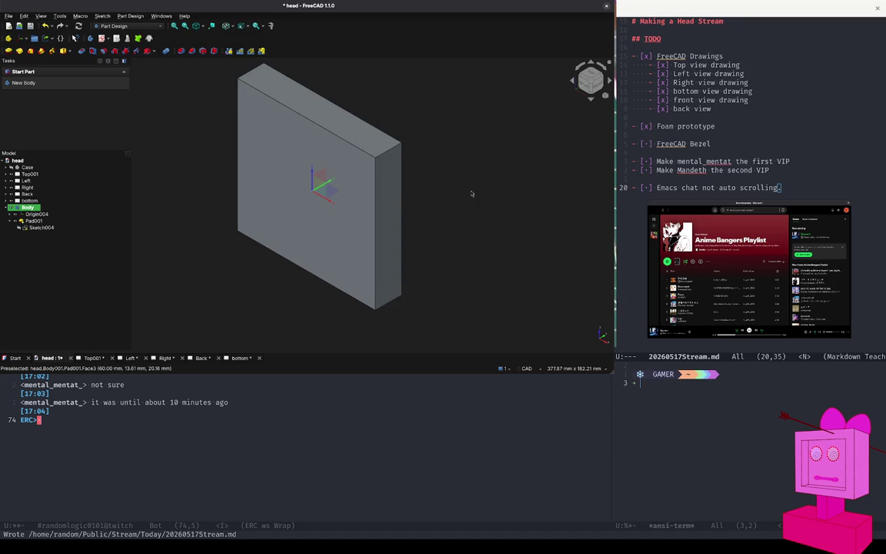
click(599, 80)
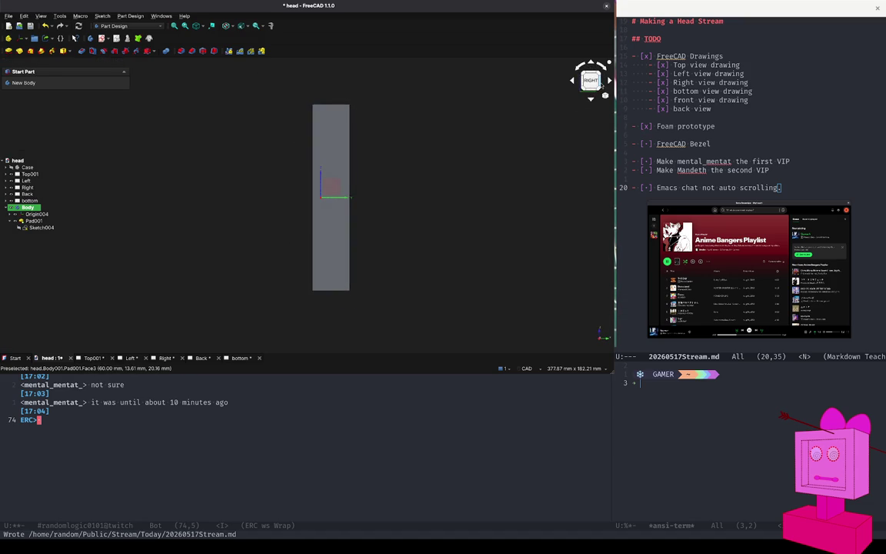
click(608, 80)
click(358, 154)
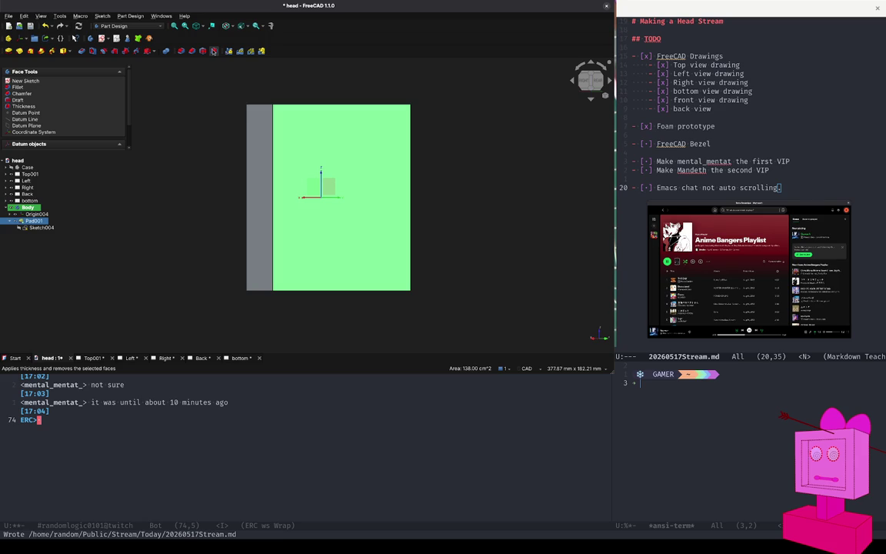
- Hollow Pad001 with a 5 mm Thickness from the selected face, then rotate to inspect the shell
click(214, 50)
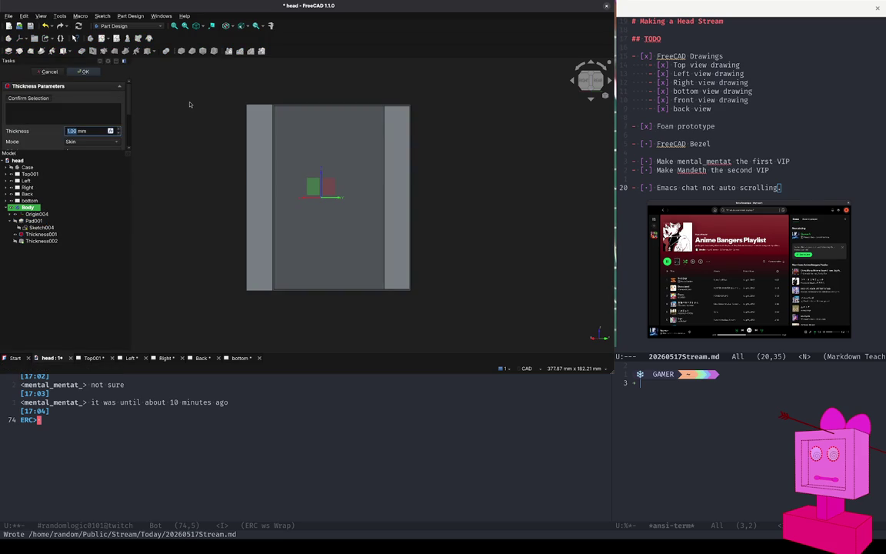
text(5)
key(Return)
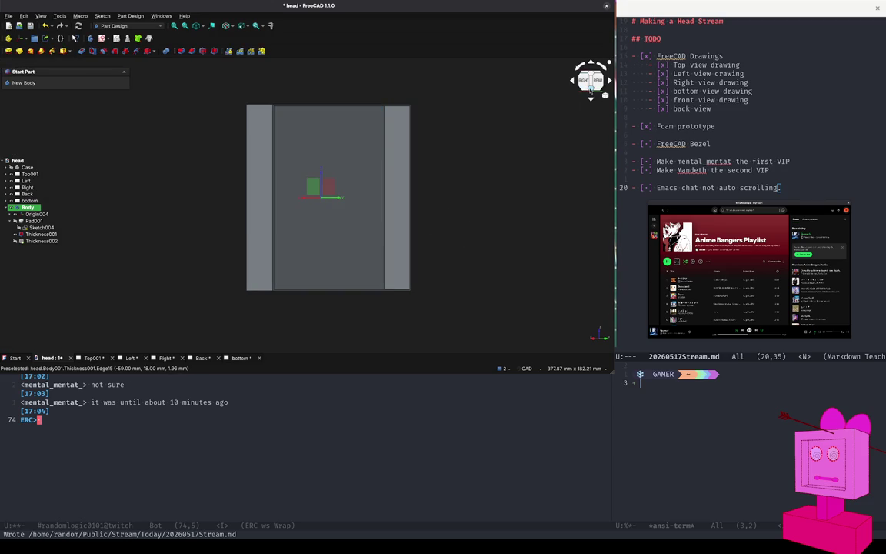
click(587, 82)
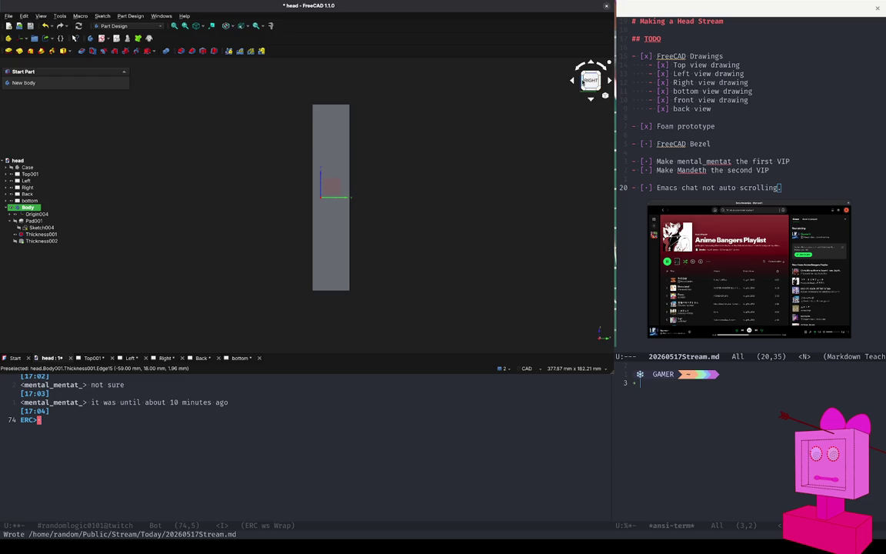
click(593, 81)
click(599, 81)
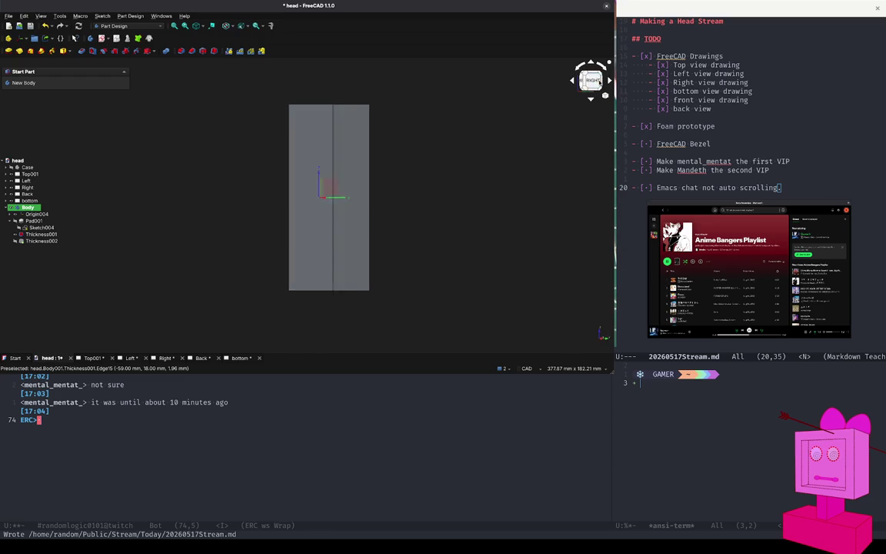
click(600, 81)
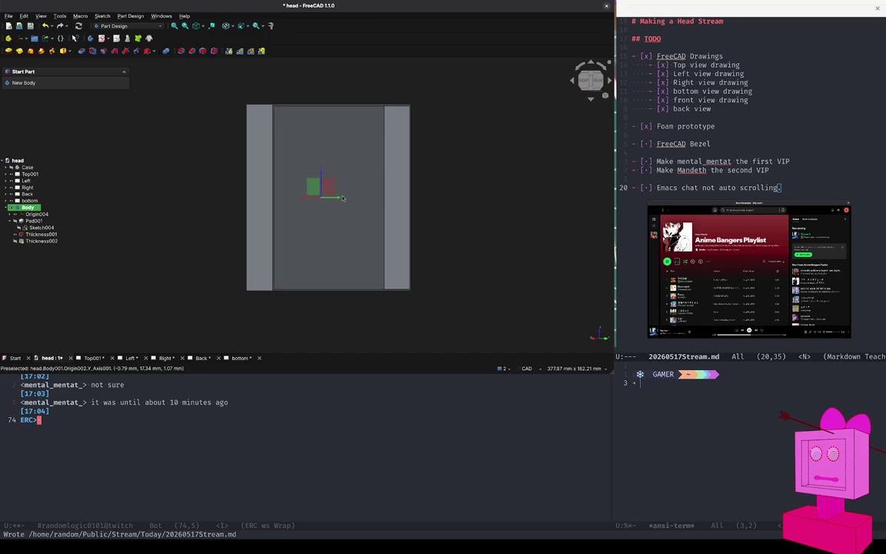
click(585, 83)
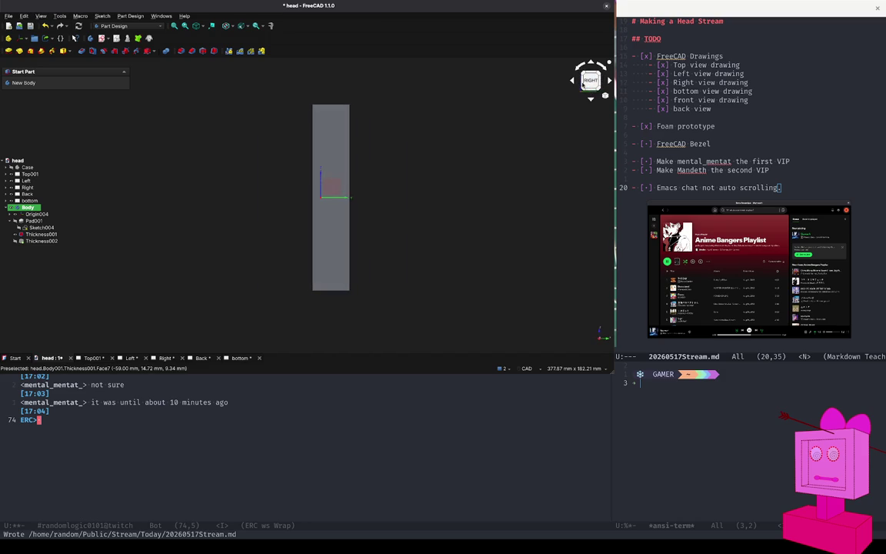
click(583, 85)
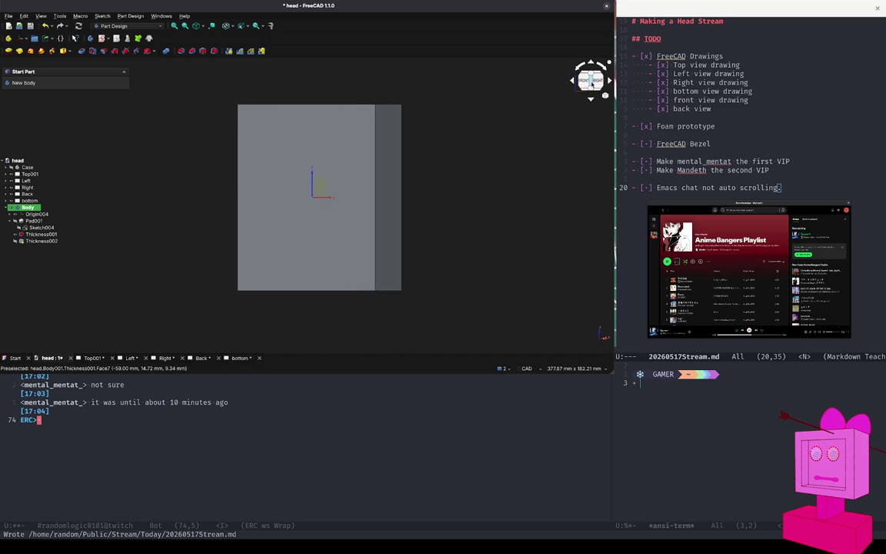
click(595, 84)
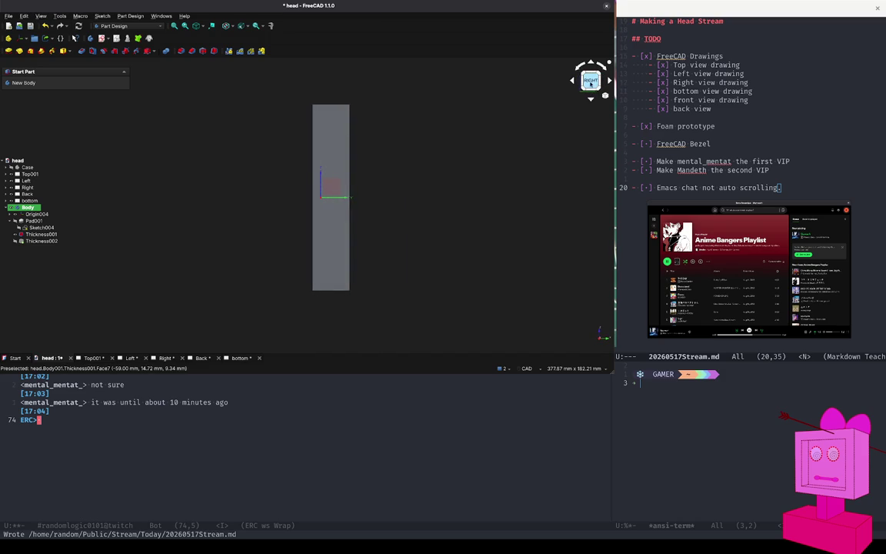
click(583, 83)
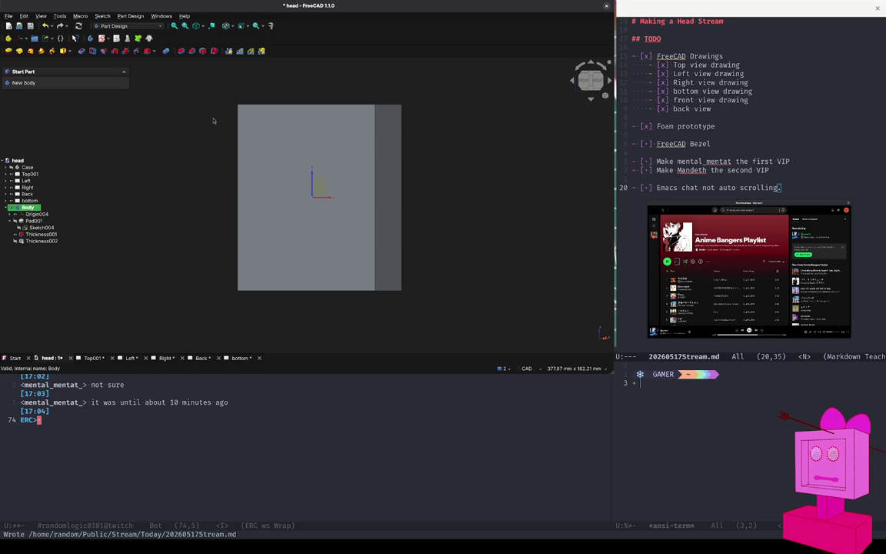
- Open a new sketch on the XZ plane and centre a rectangle at the origin
click(318, 188)
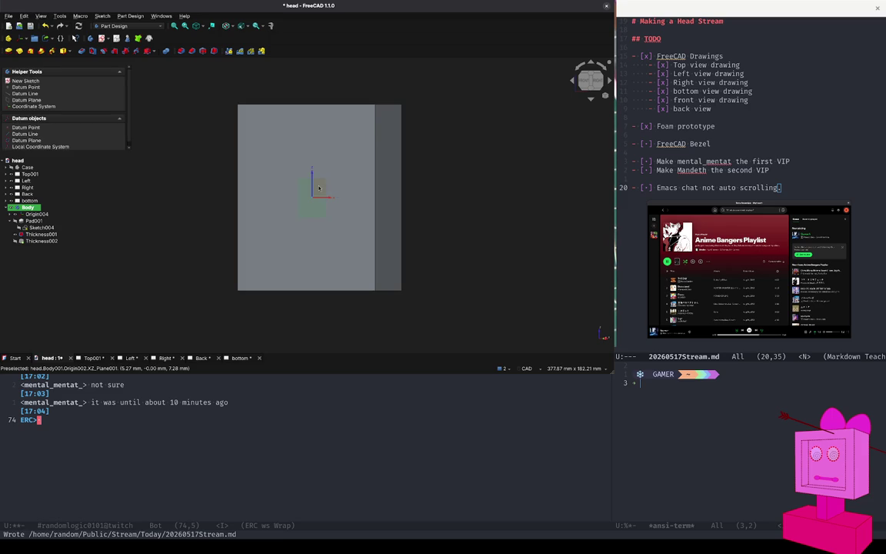
click(23, 80)
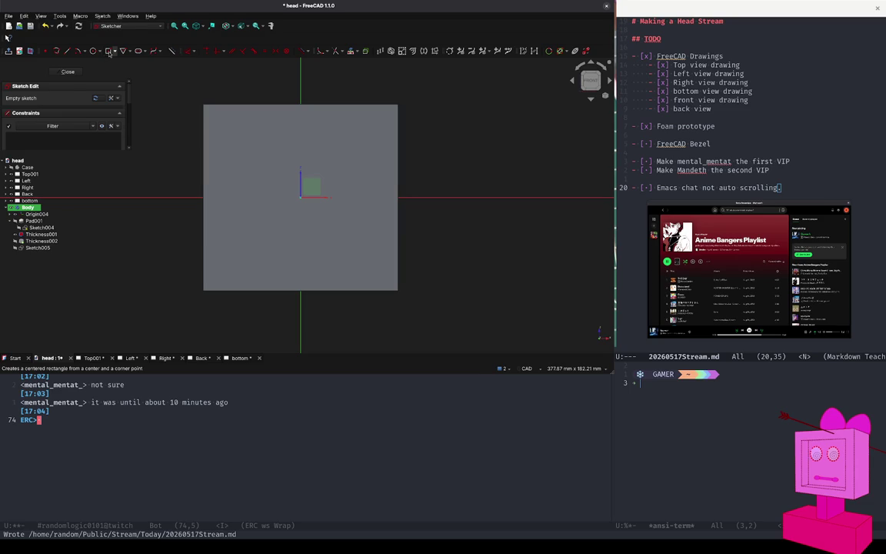
click(109, 52)
click(300, 198)
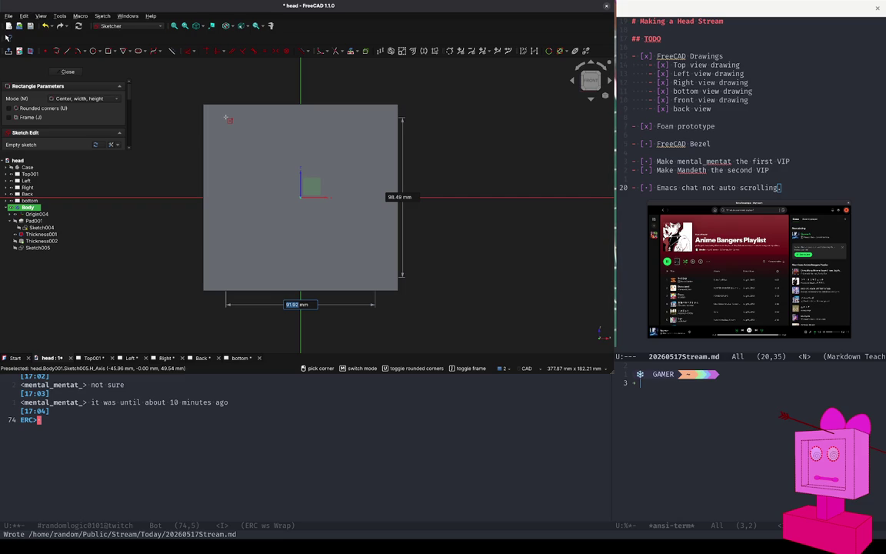
- Size the centred rectangle 115-20 by 115-20 mm and close Sketch005
text(115)
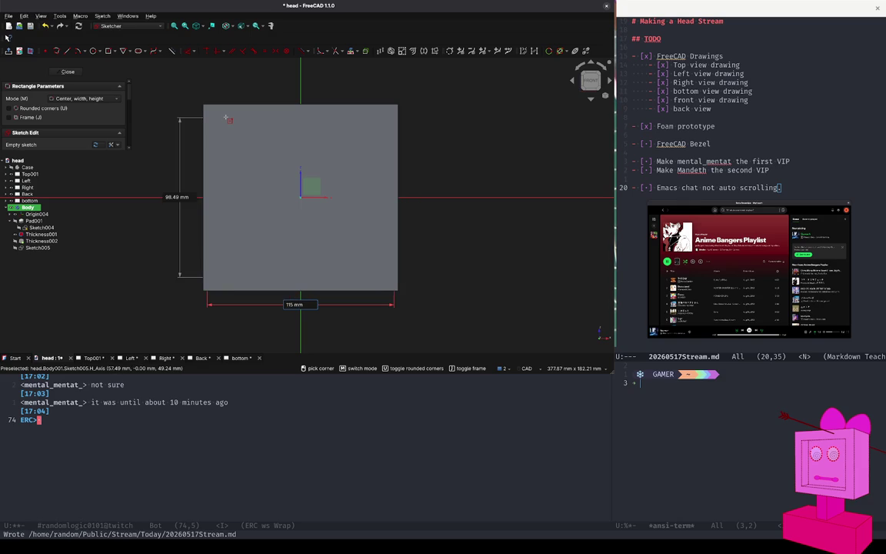
text(-20)
key(Tab)
text(1)
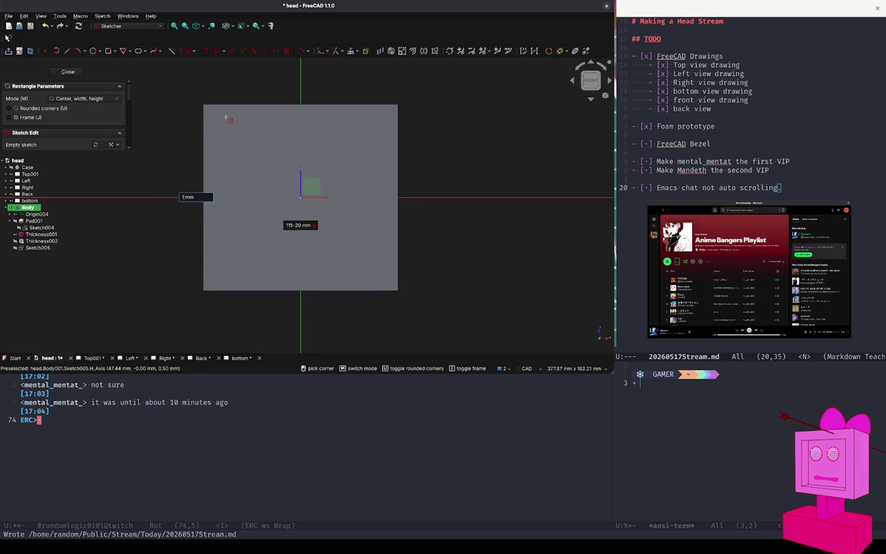
text(15-20)
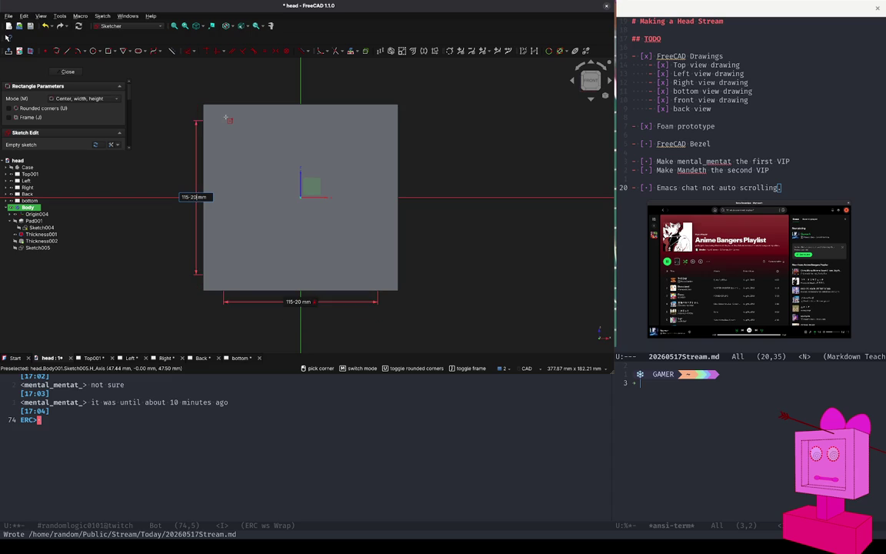
key(Return)
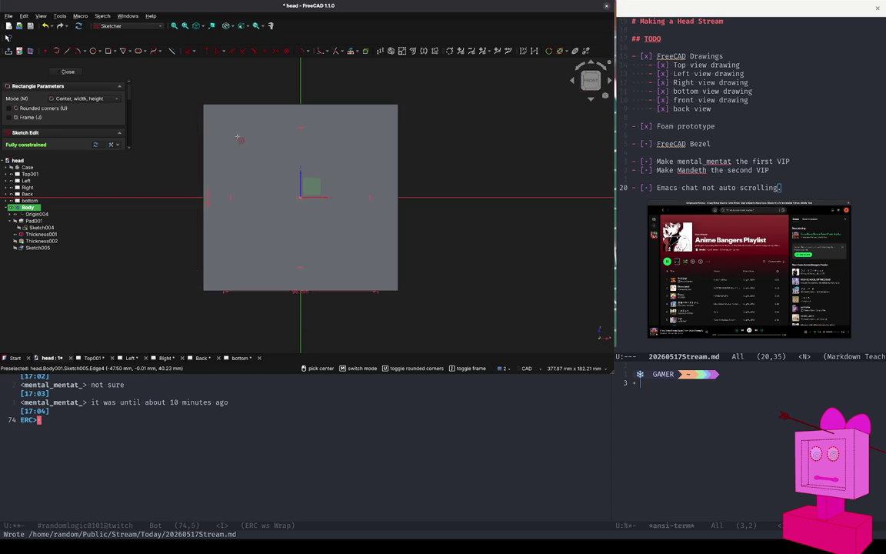
click(65, 70)
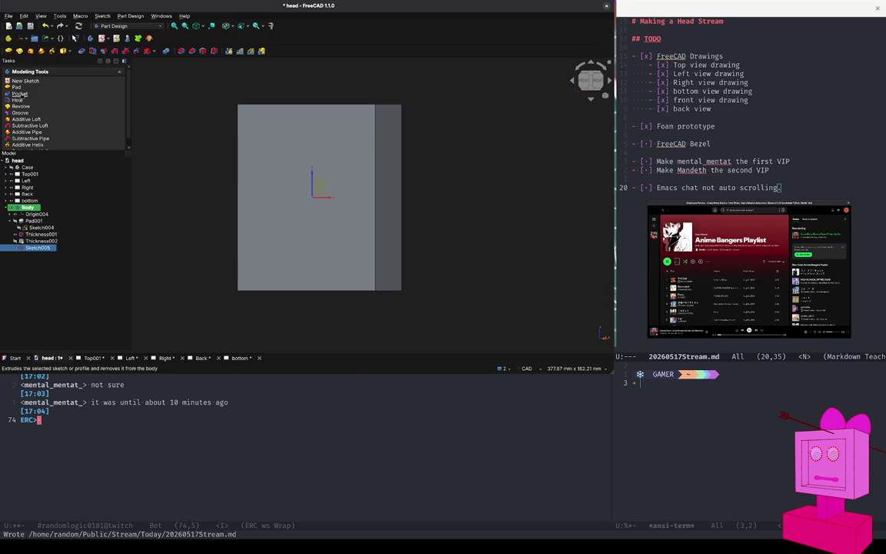
- Pocket Sketch005 symmetrically through all to cut the frame's window, then view isometric
click(19, 94)
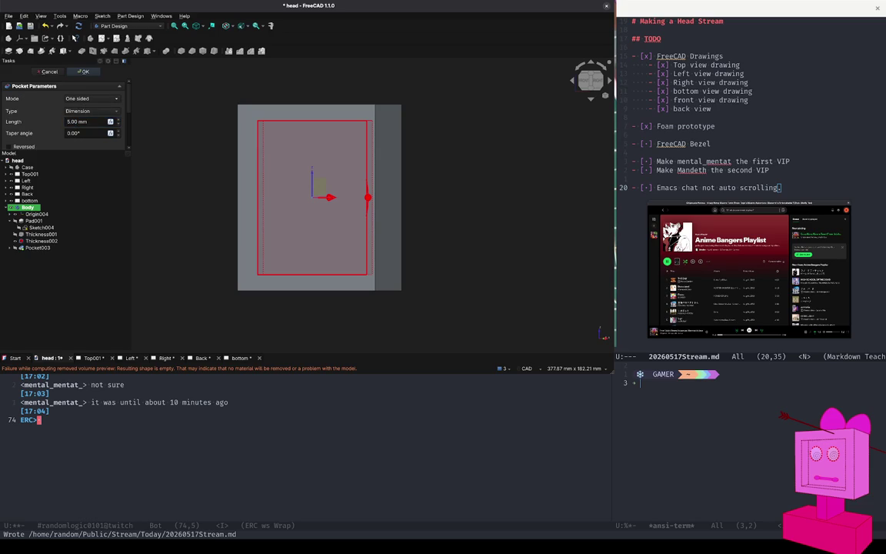
scroll(91, 98, down, 1)
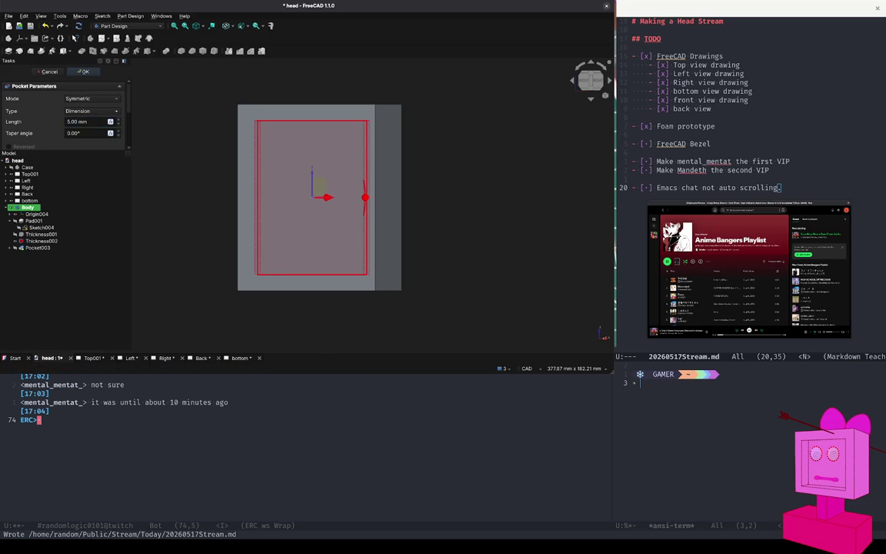
scroll(91, 111, down, 1)
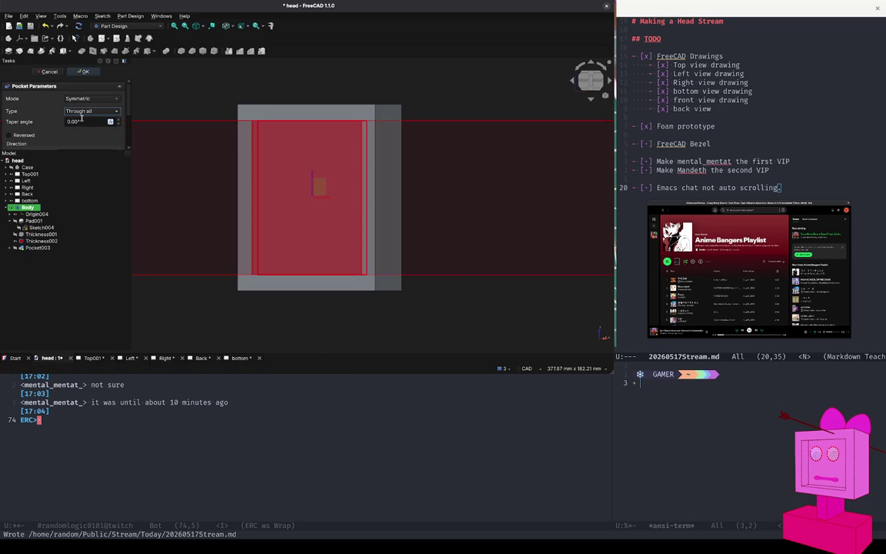
click(85, 71)
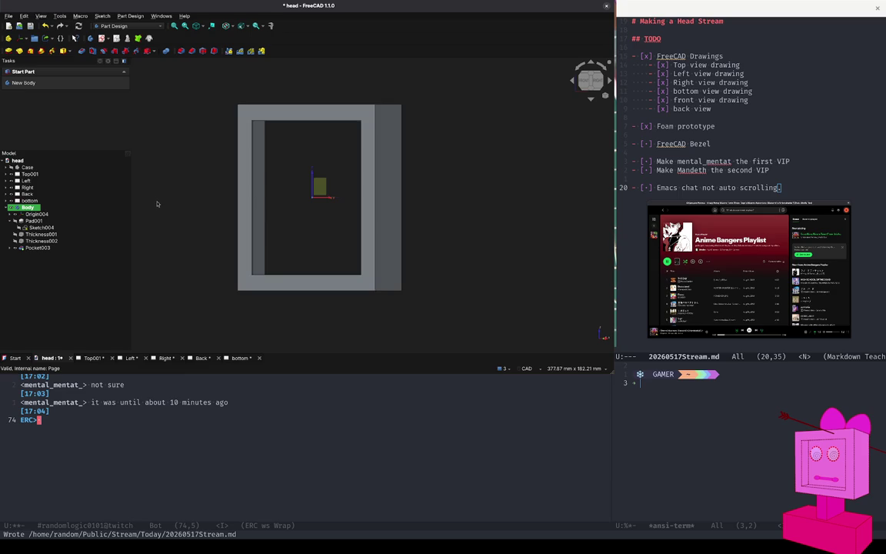
key(0)
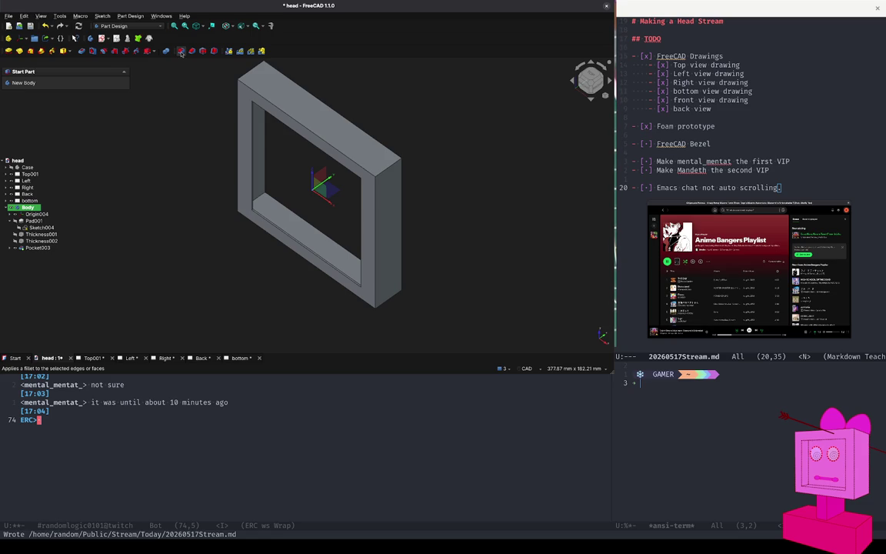
click(330, 127)
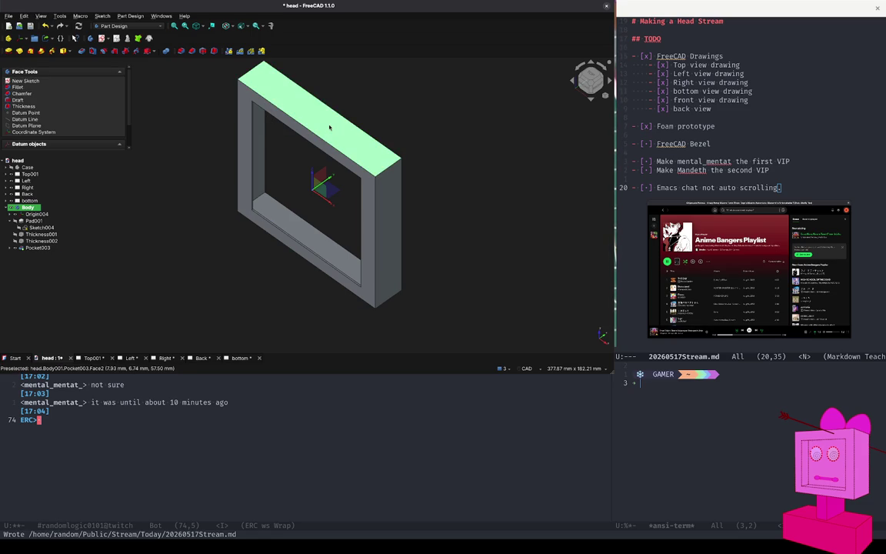
ctrl+click(389, 202)
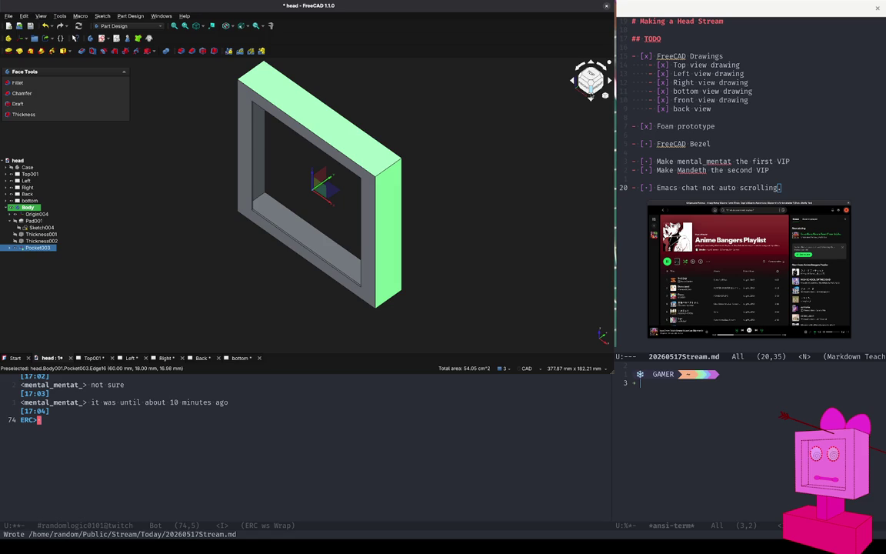
click(590, 90)
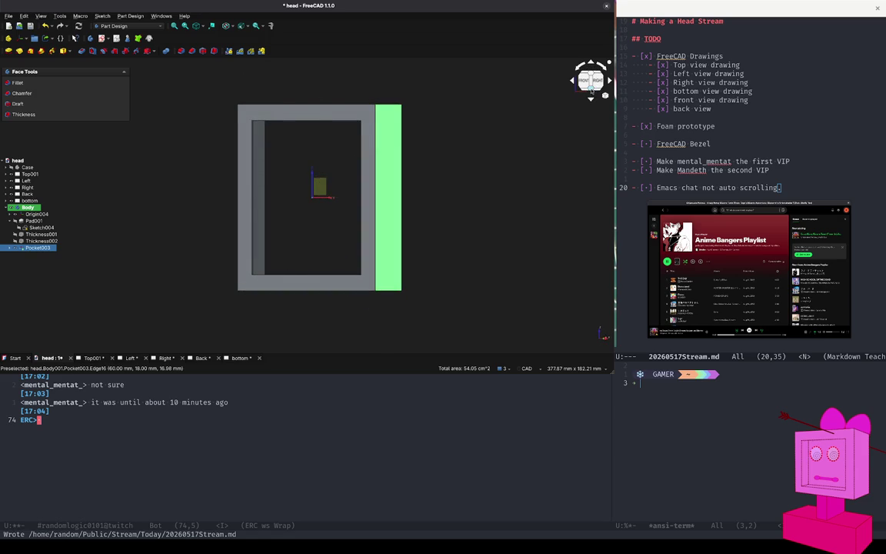
click(590, 90)
click(591, 90)
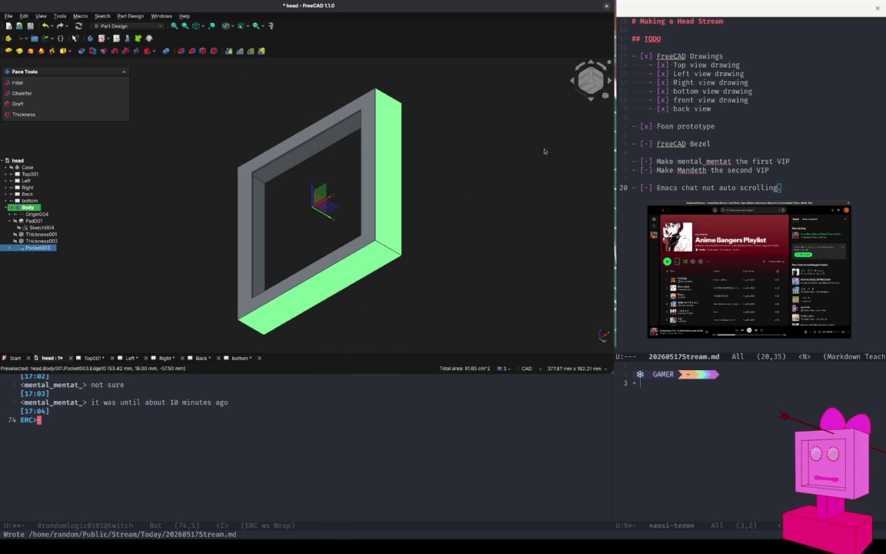
click(591, 90)
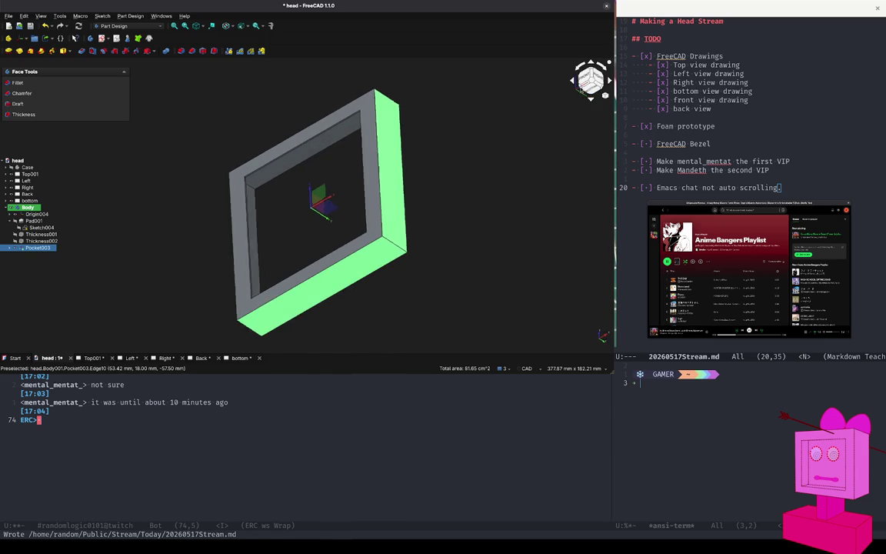
click(236, 272)
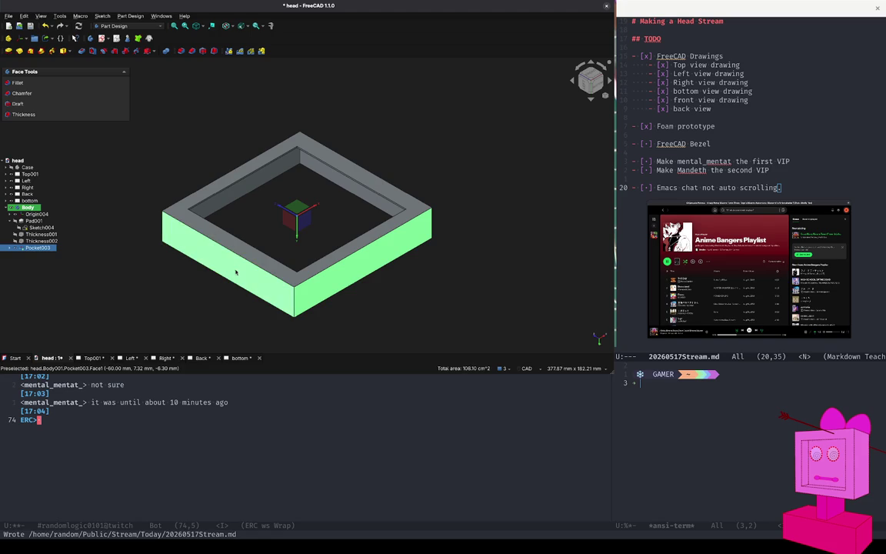
click(17, 83)
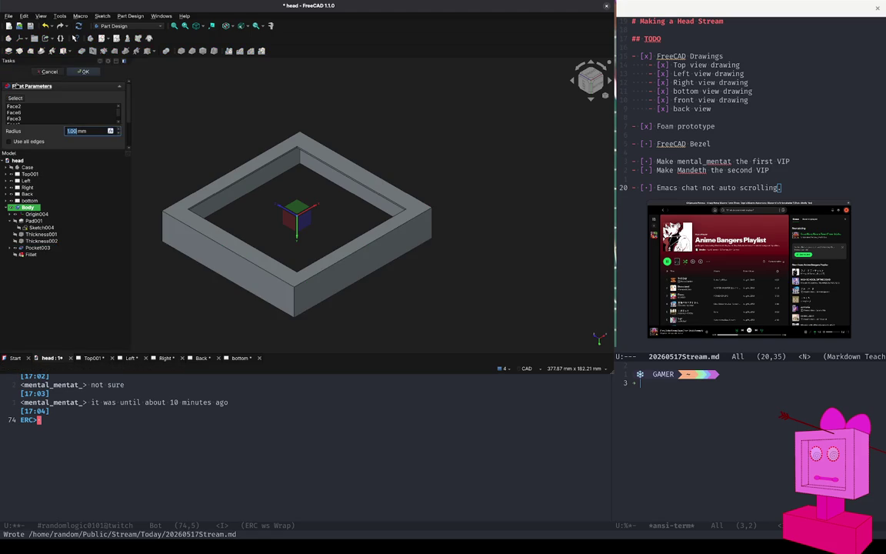
text(8)
click(80, 71)
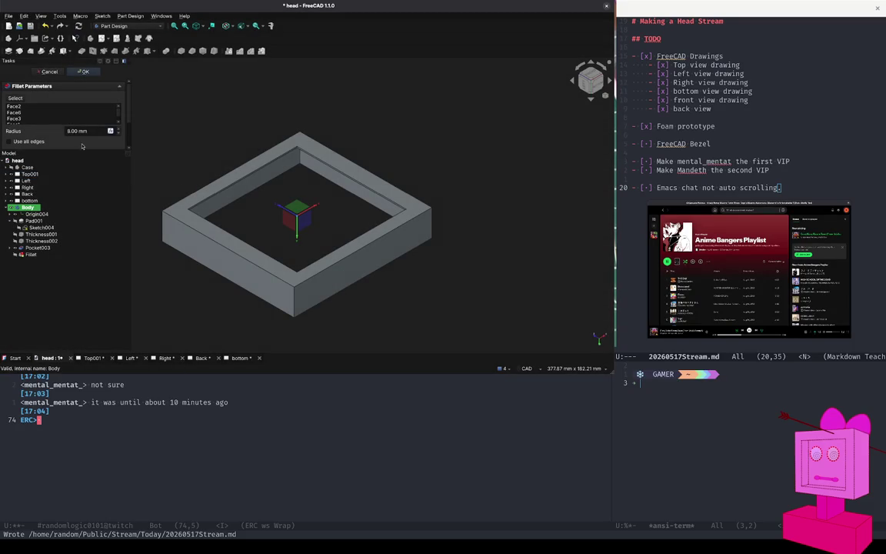
click(70, 131)
text(3)
click(83, 71)
click(229, 247)
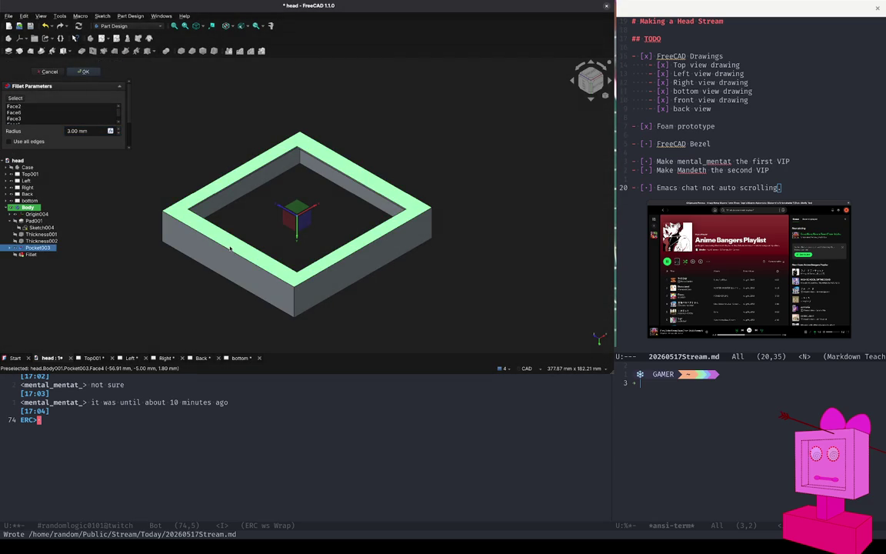
click(83, 72)
click(47, 72)
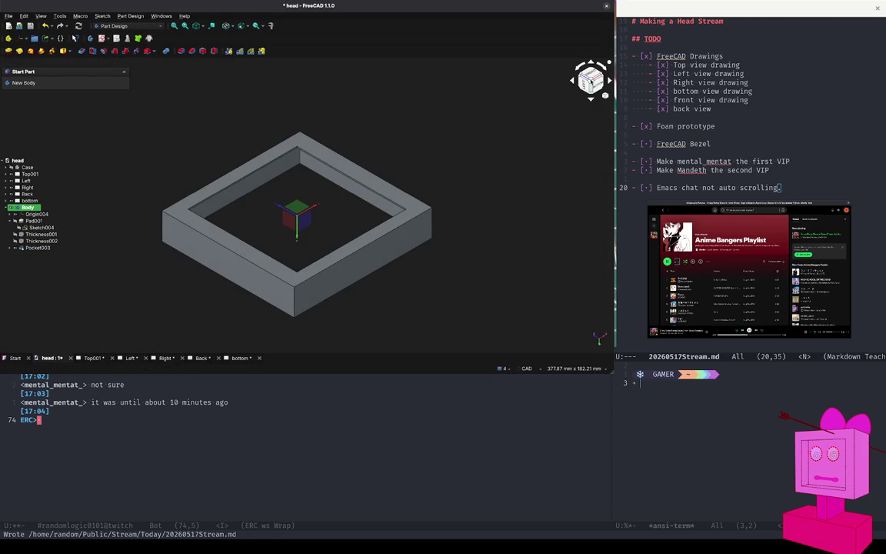
click(591, 77)
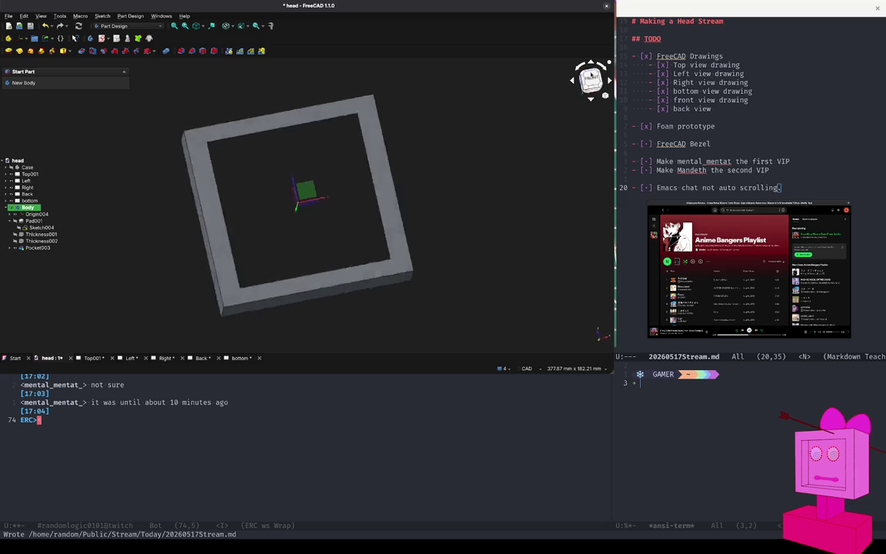
click(599, 80)
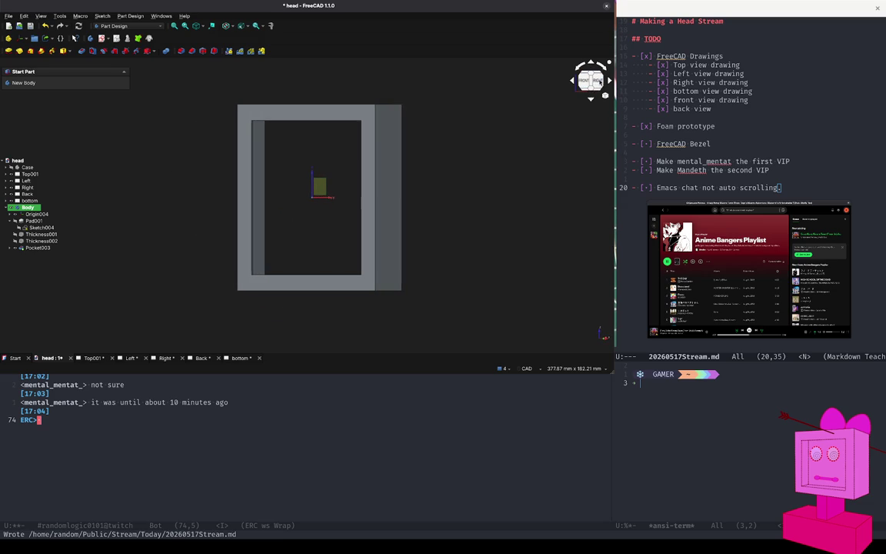
click(591, 76)
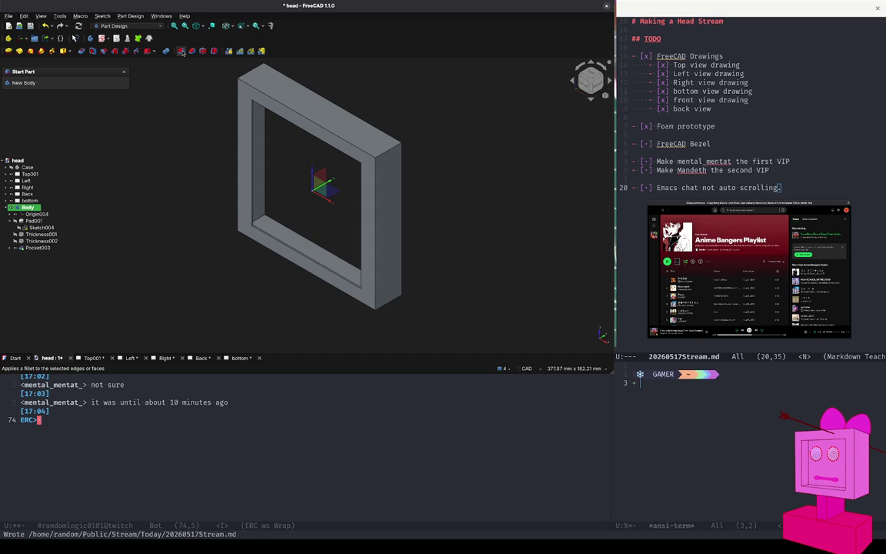
- Start a fillet on the frame's top, bottom and left outer edges plus its left face
click(182, 51)
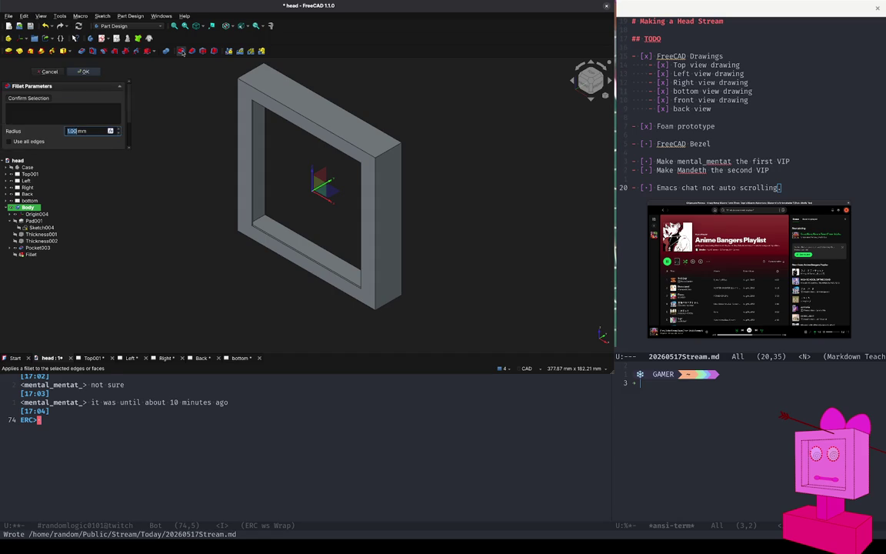
click(387, 154)
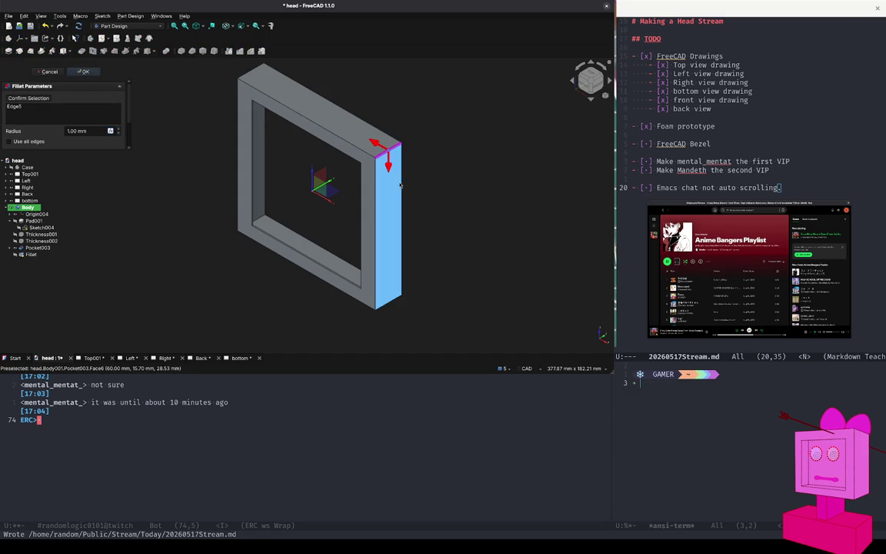
click(390, 306)
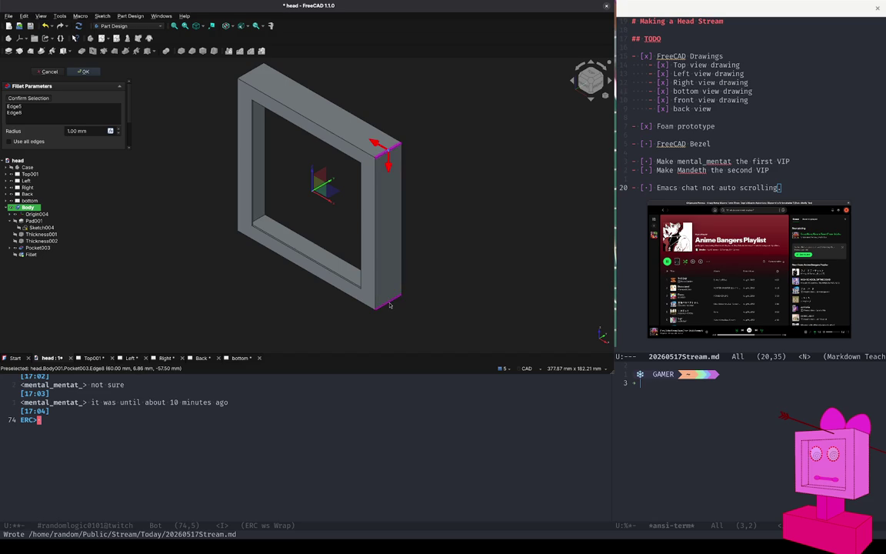
click(587, 84)
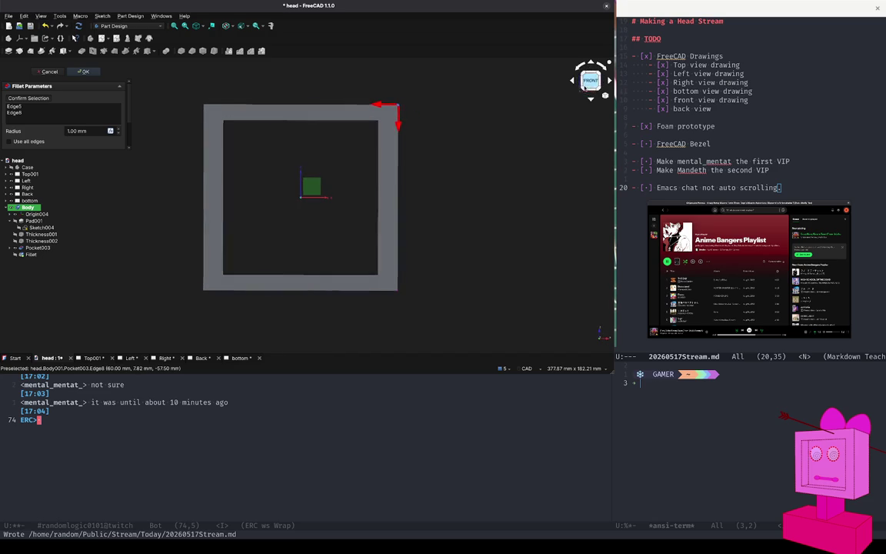
click(576, 80)
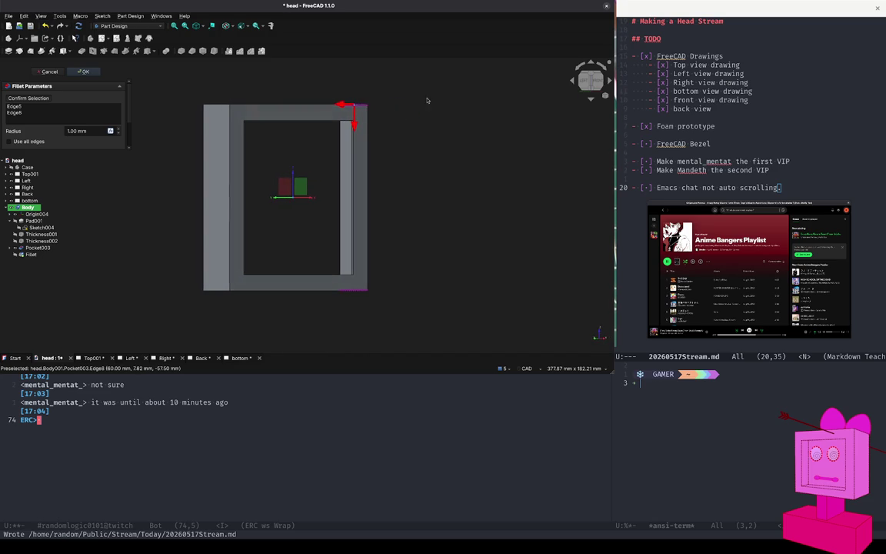
click(208, 106)
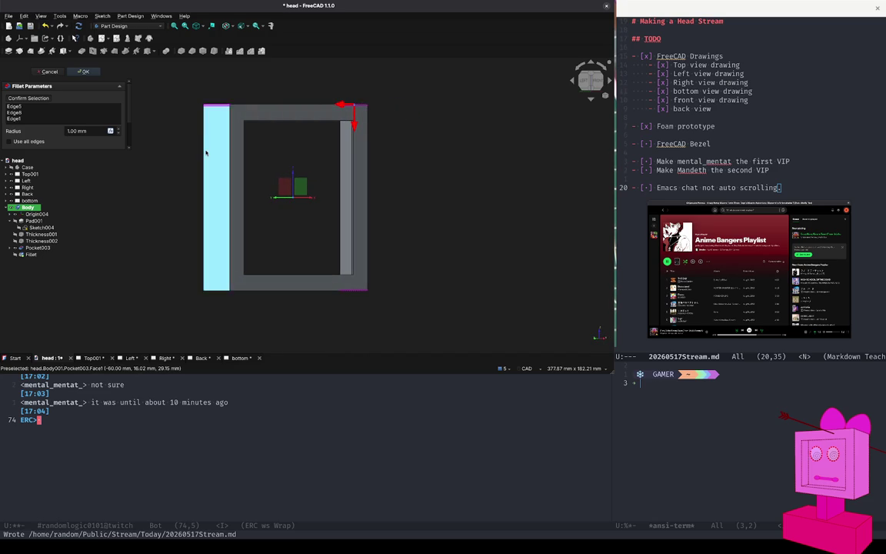
click(217, 291)
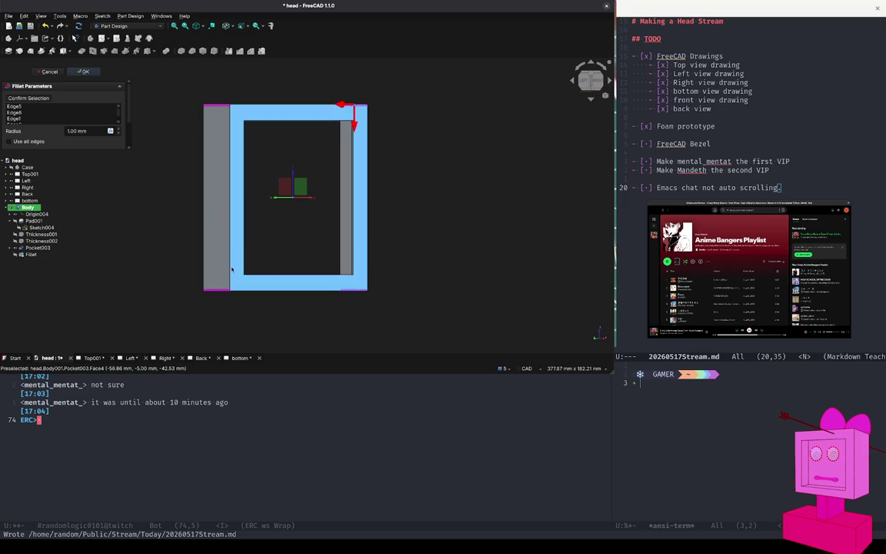
click(209, 244)
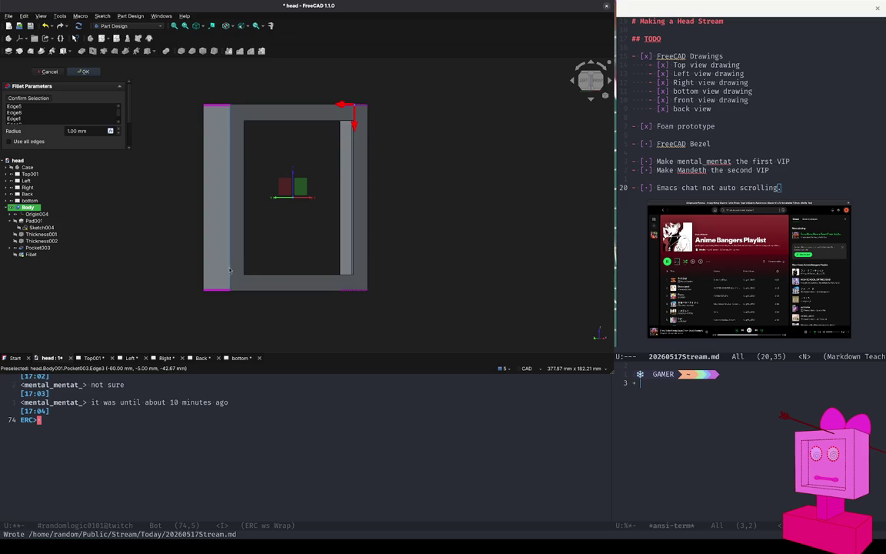
click(274, 106)
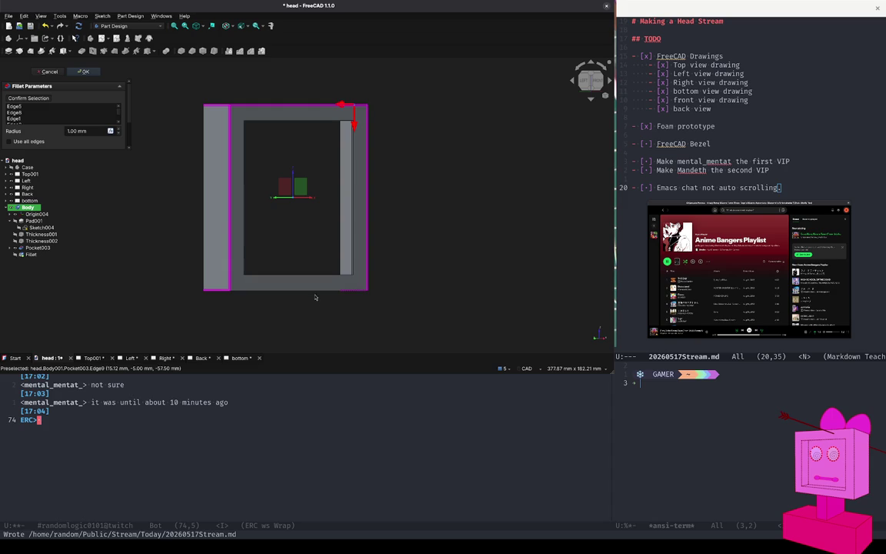
- Set the fillet radius to 8 mm, preview it, and accept the fillet
drag(86, 131, 57, 131)
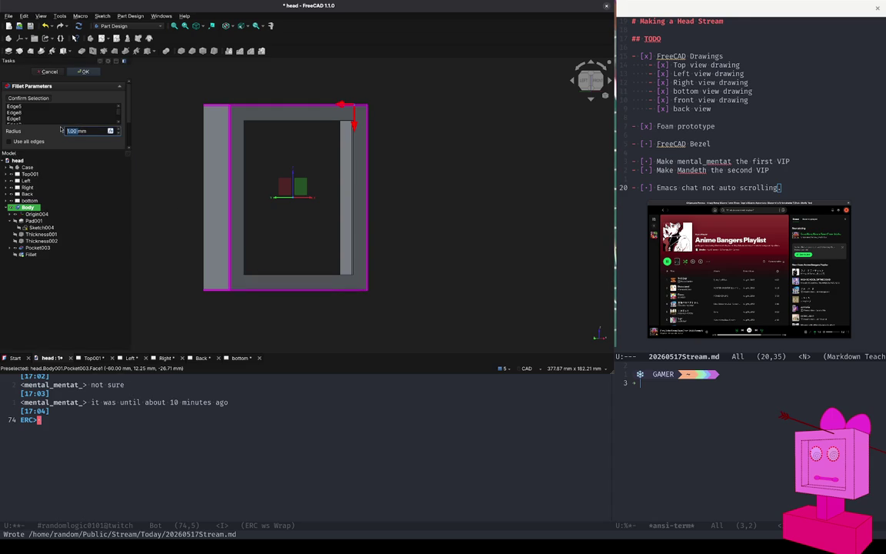
text(8mm)
key(Return)
middle_drag(284, 196, 323, 185)
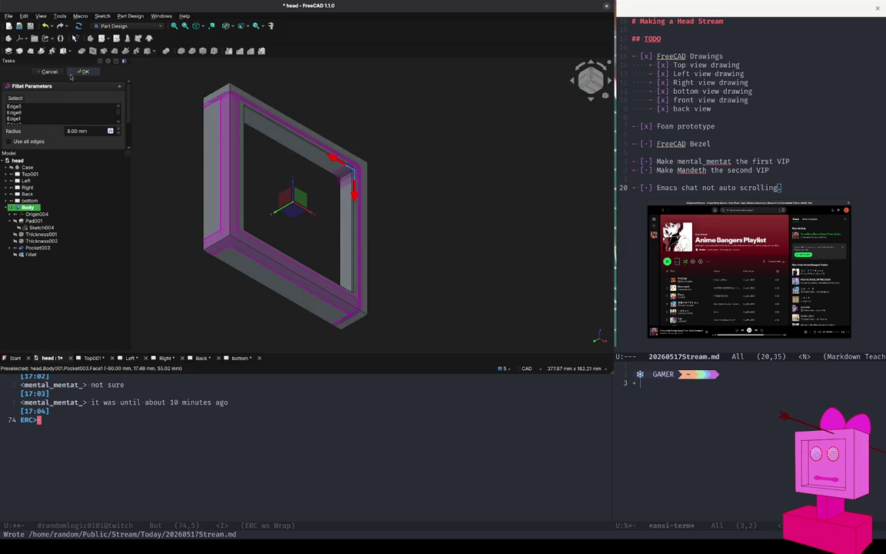
click(80, 72)
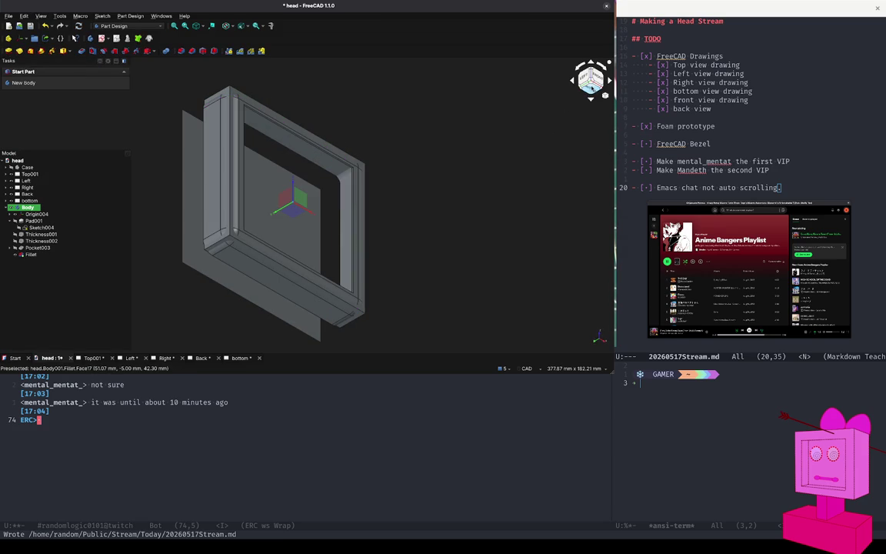
click(593, 86)
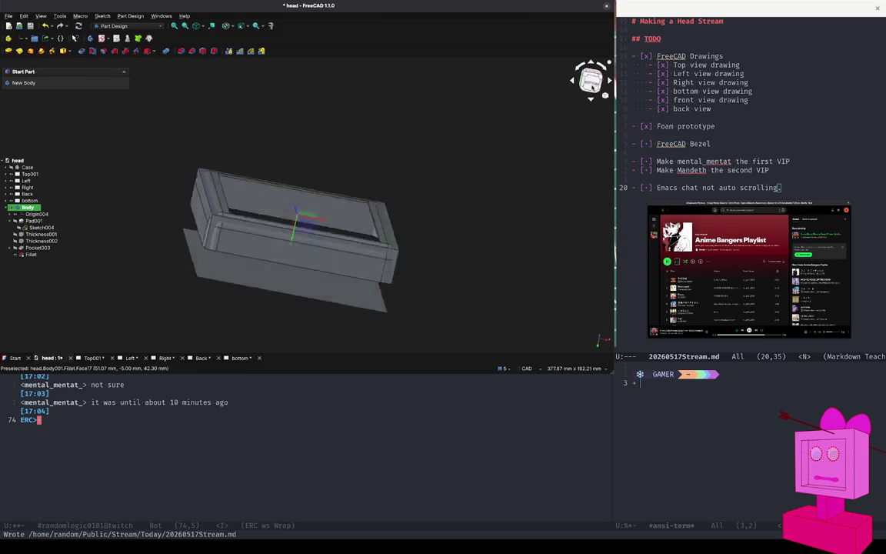
click(604, 82)
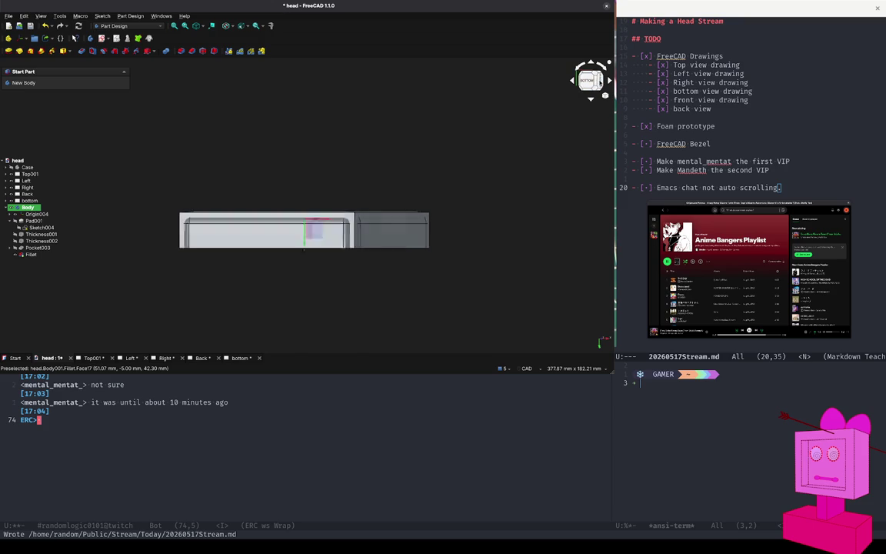
click(592, 87)
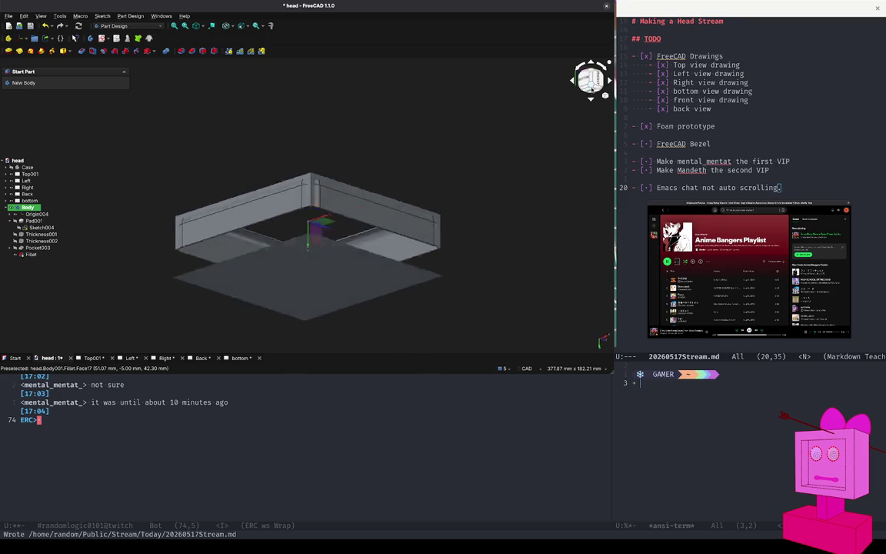
click(591, 75)
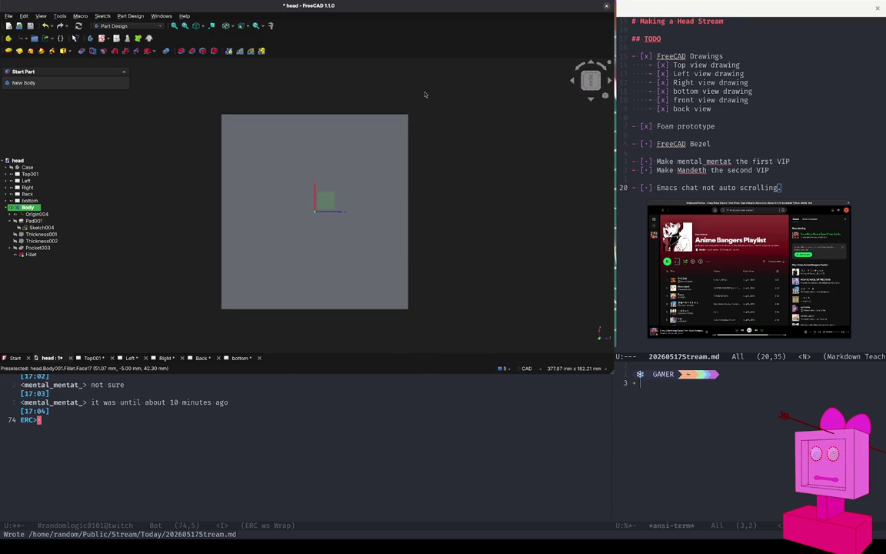
click(79, 230)
click(52, 234)
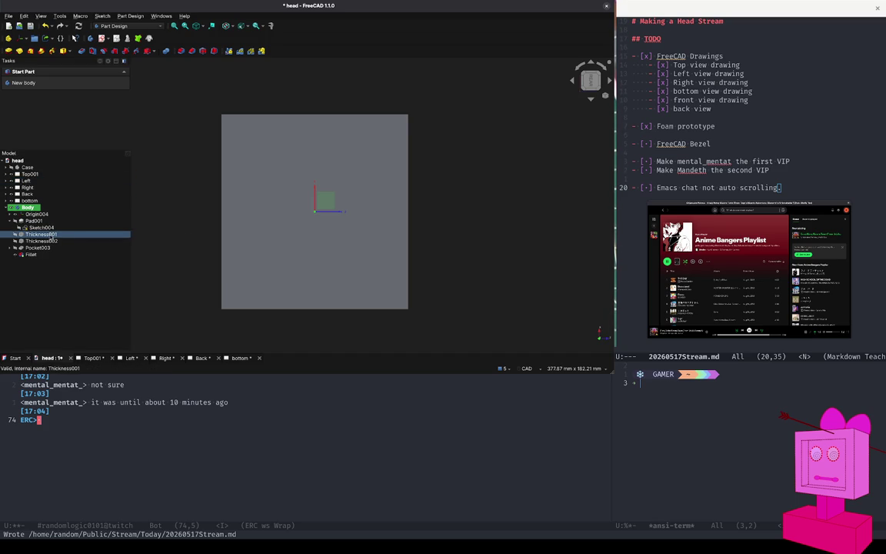
click(600, 82)
click(600, 82)
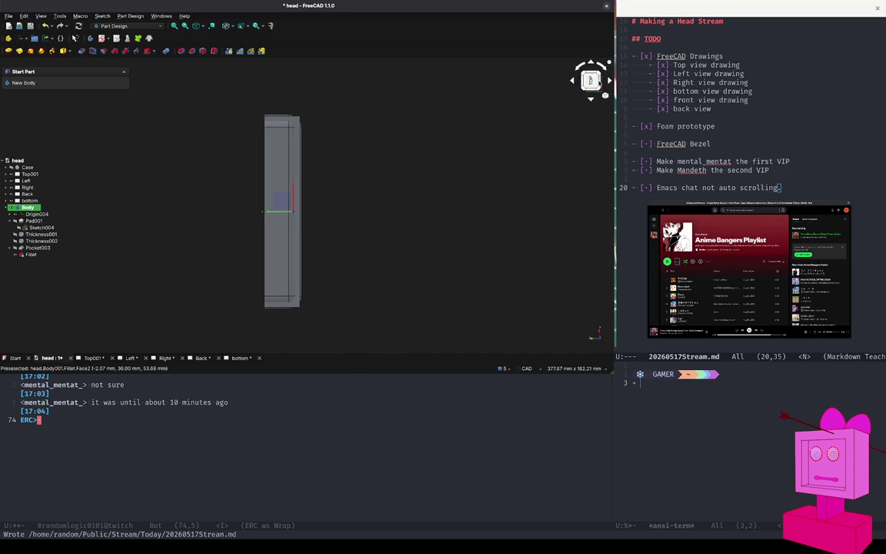
click(600, 82)
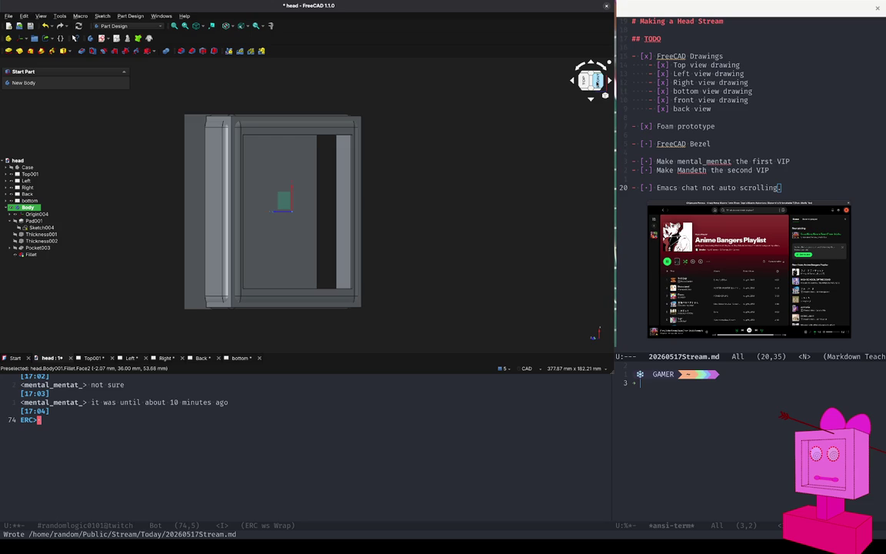
click(52, 234)
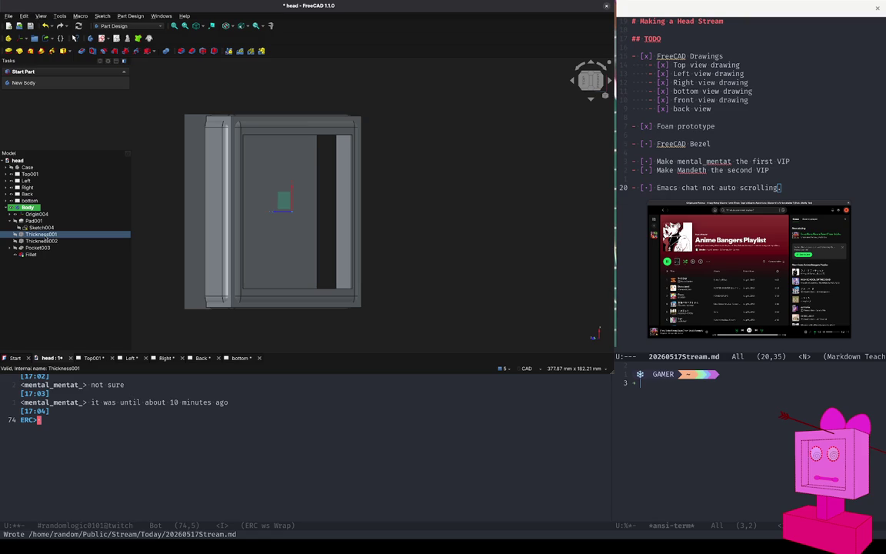
double_click(46, 238)
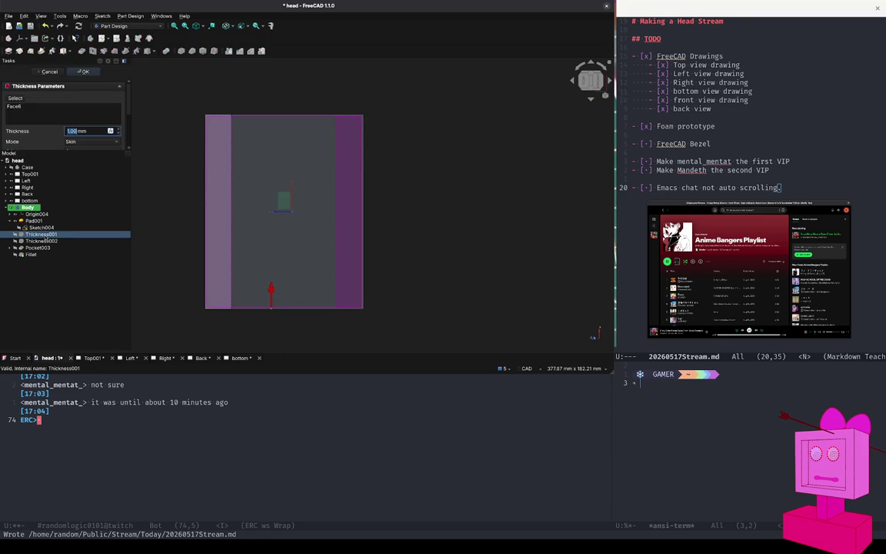
text(5)
key(Return)
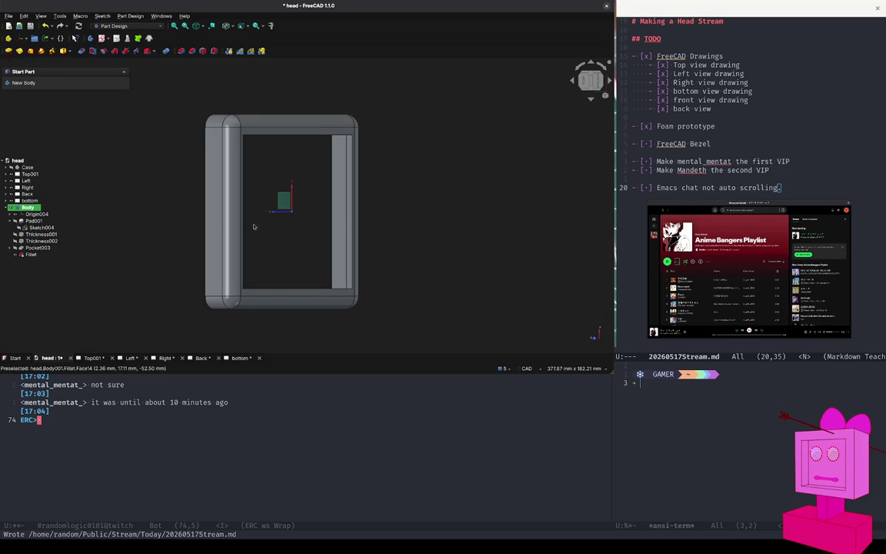
click(28, 241)
double_click(28, 241)
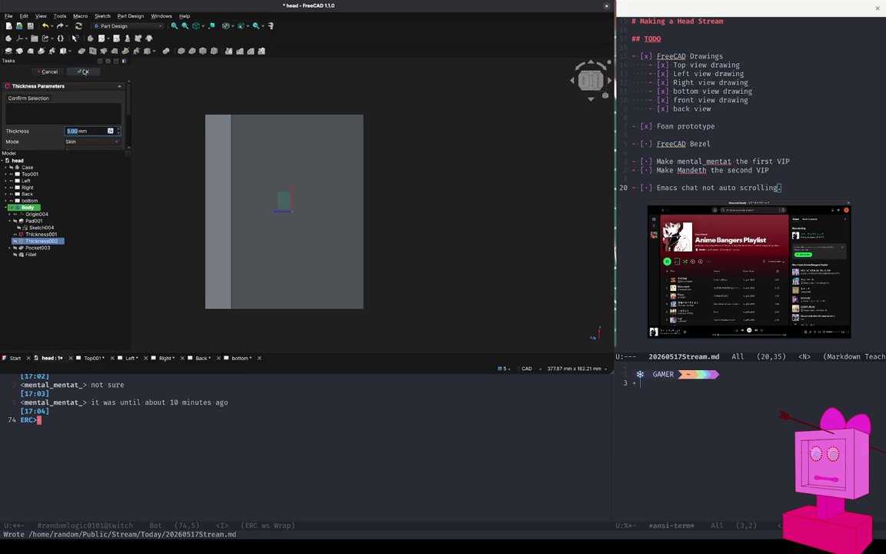
click(84, 72)
double_click(41, 234)
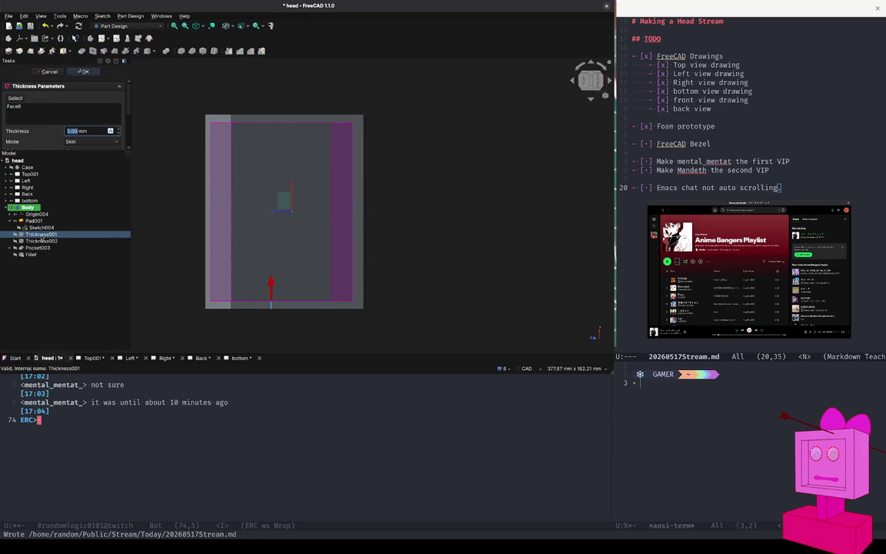
click(84, 72)
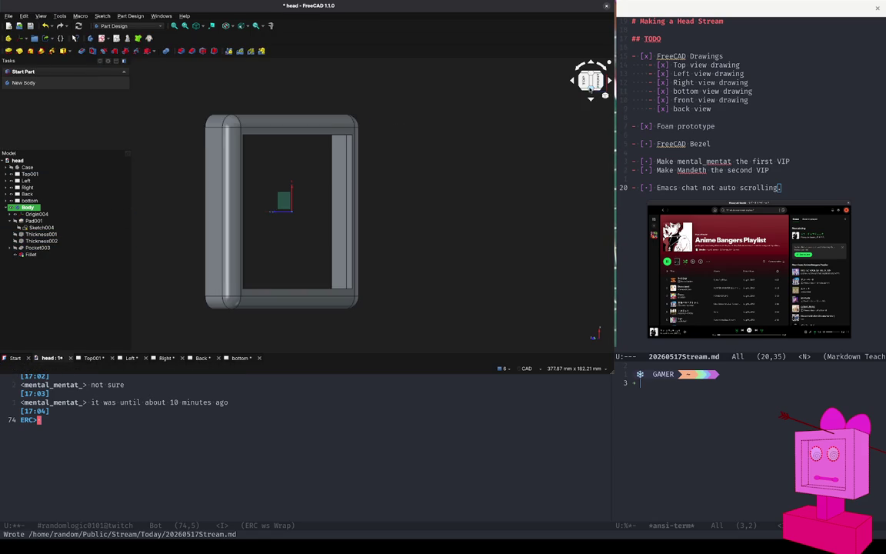
- Inspect the frame from its left and rear sides, then return to isometric view
click(591, 88)
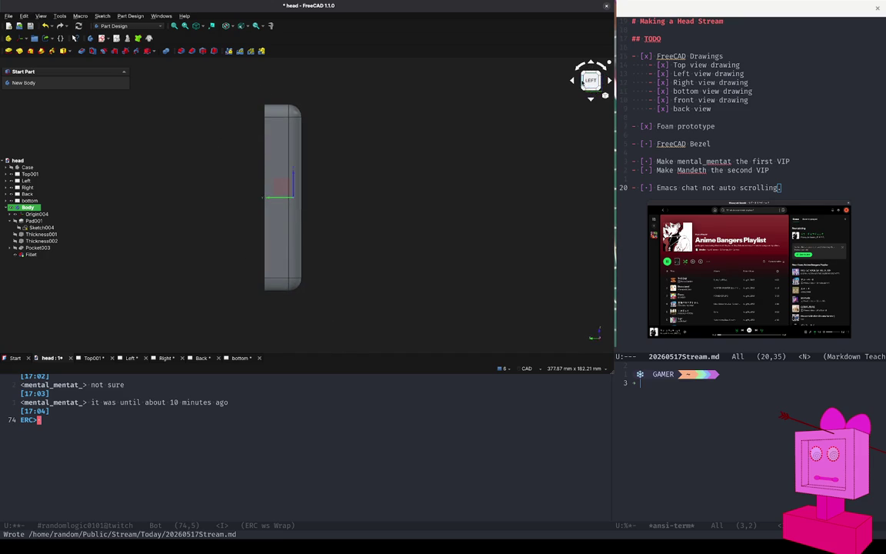
click(582, 82)
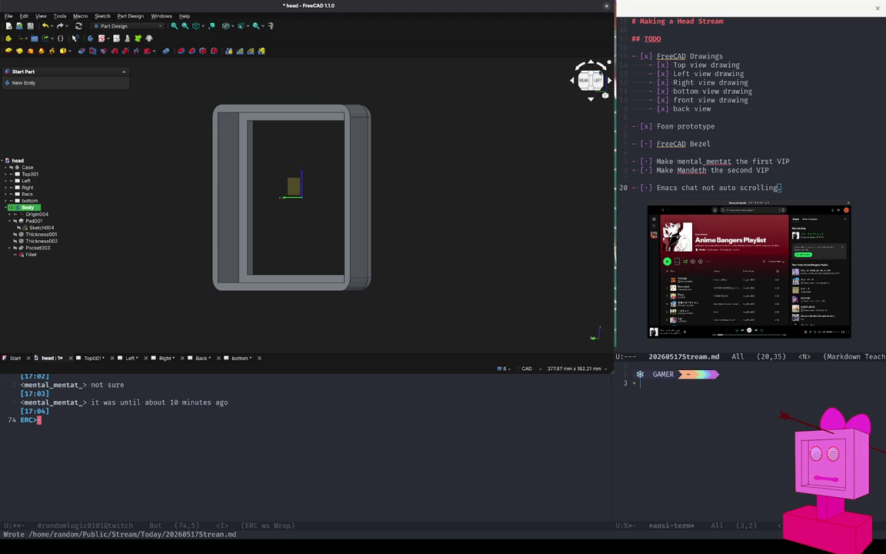
click(592, 80)
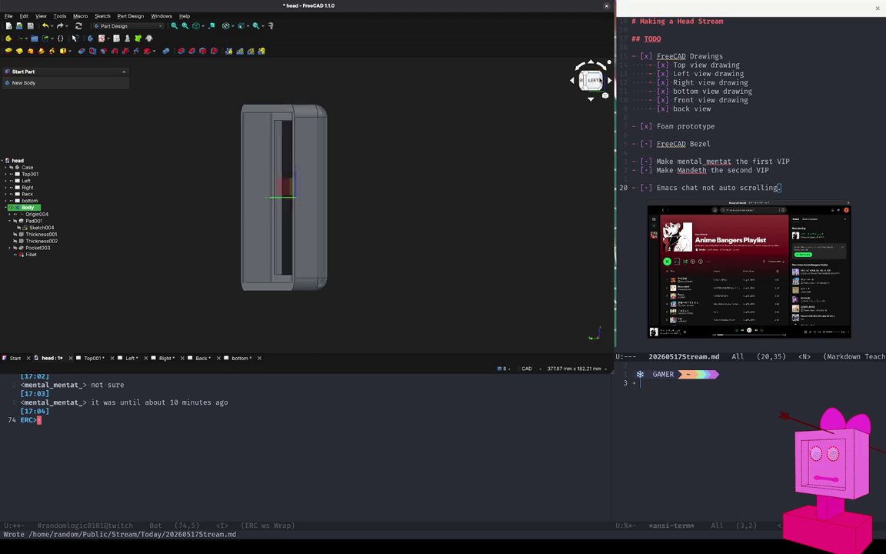
key(0)
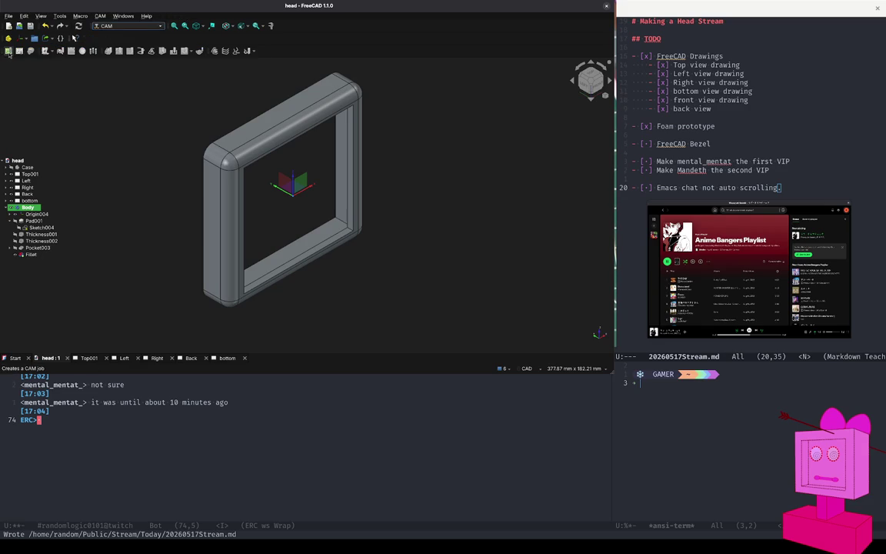
- Create a new CAM job for the frame's Body
click(8, 51)
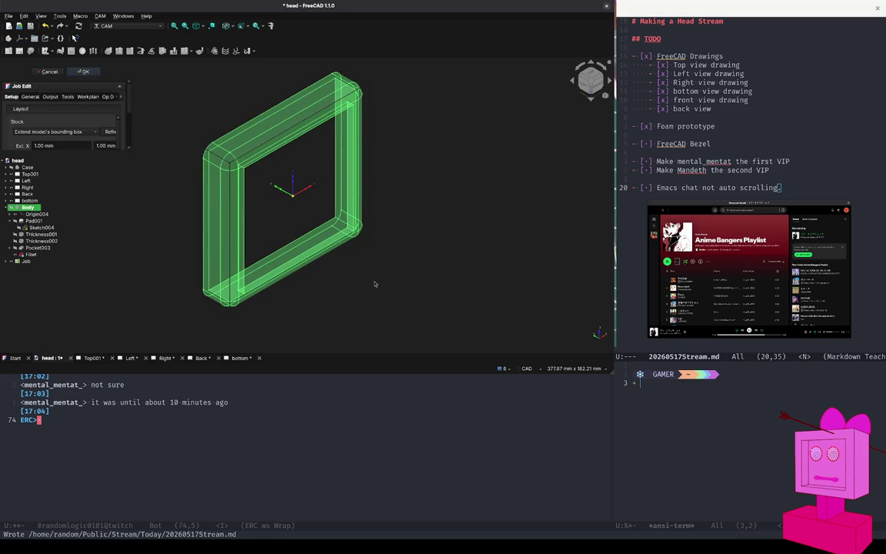
- Enlarge the Job Edit panel and scroll through the stock setup settings
drag(63, 153, 64, 260)
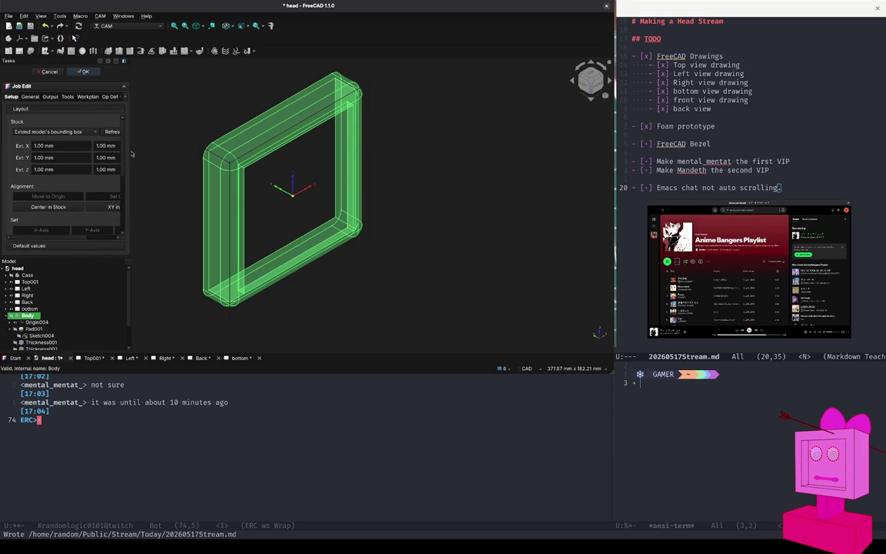
scroll(83, 218, down, 5)
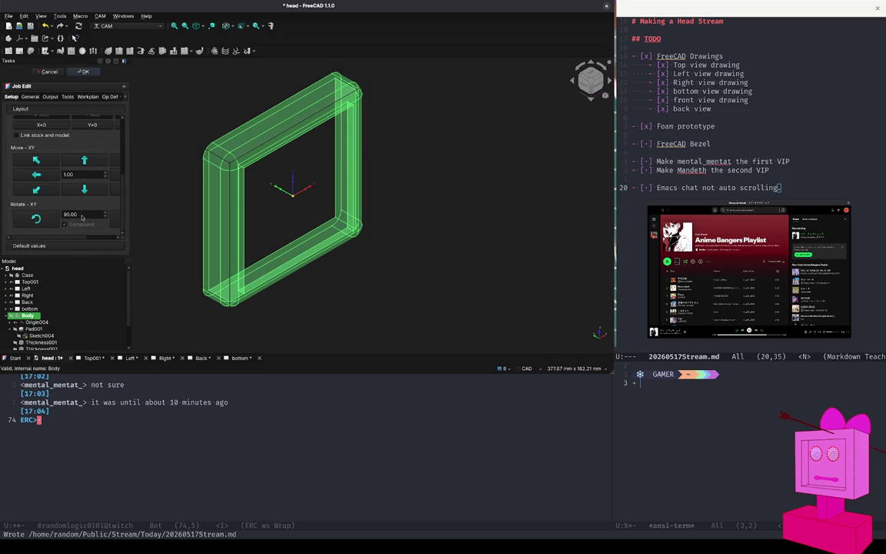
scroll(82, 217, up, 1)
scroll(83, 218, up, 2)
scroll(82, 218, up, 2)
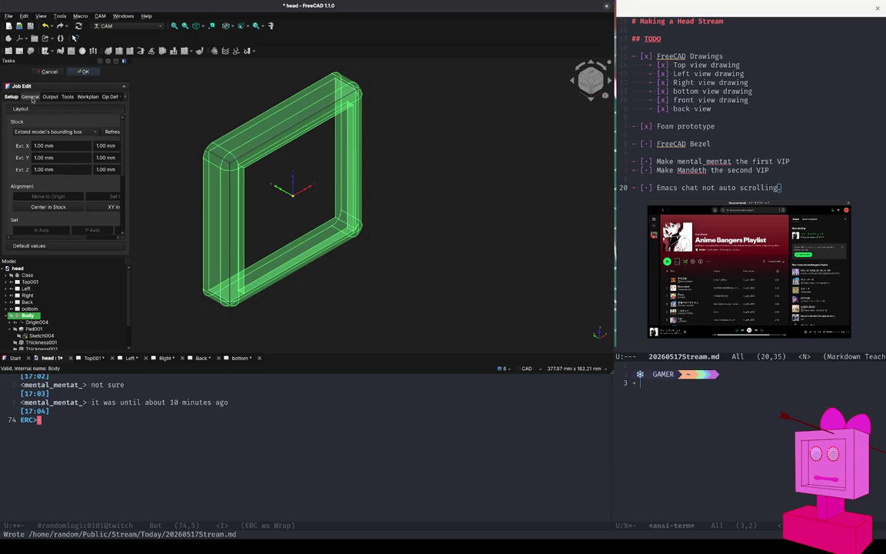
- Browse the Tools, Output, General and Op Defaults tabs, then accept the job
click(68, 97)
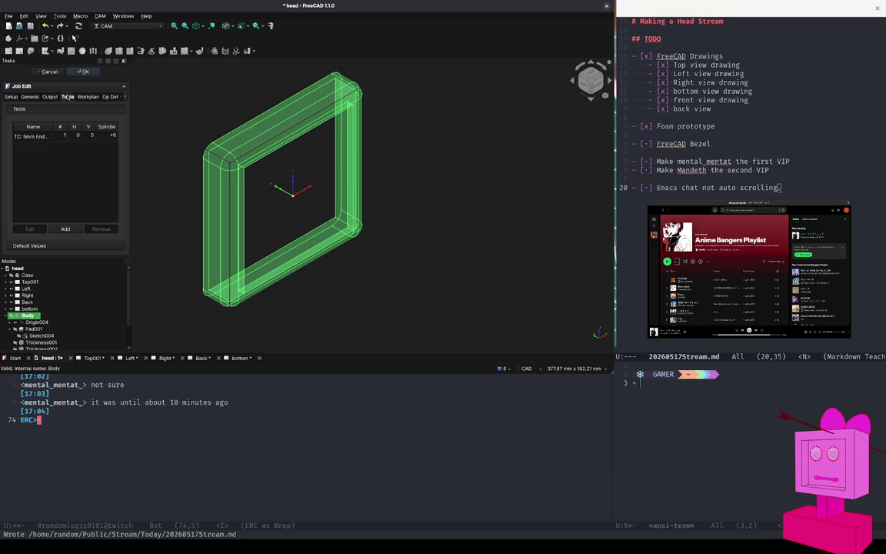
click(50, 97)
click(30, 97)
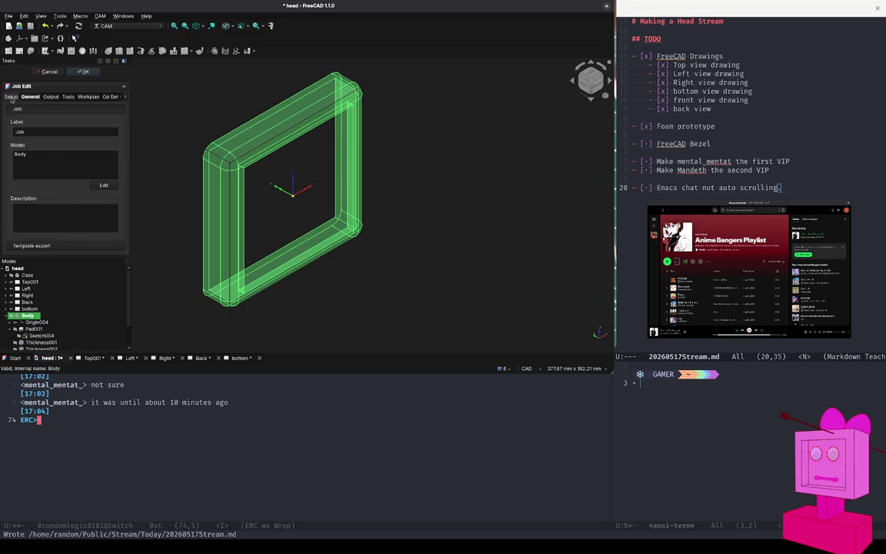
click(12, 97)
click(107, 96)
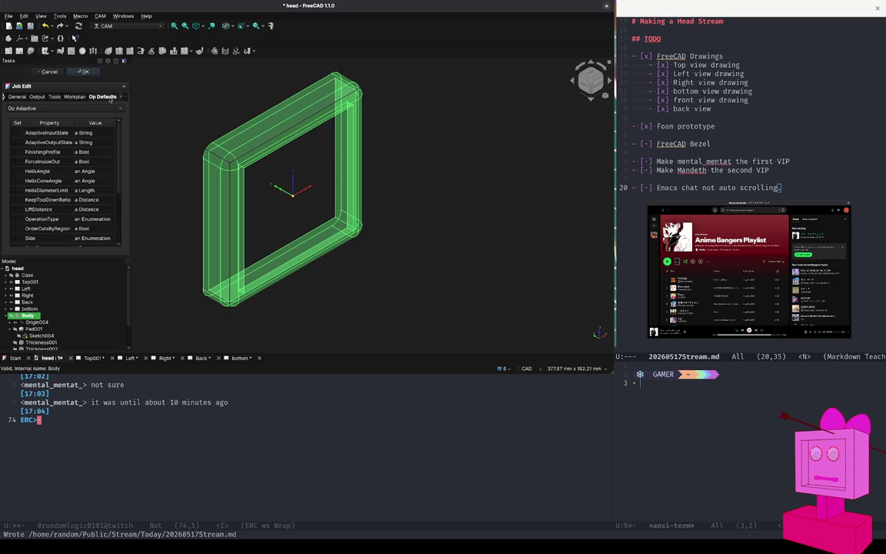
click(121, 98)
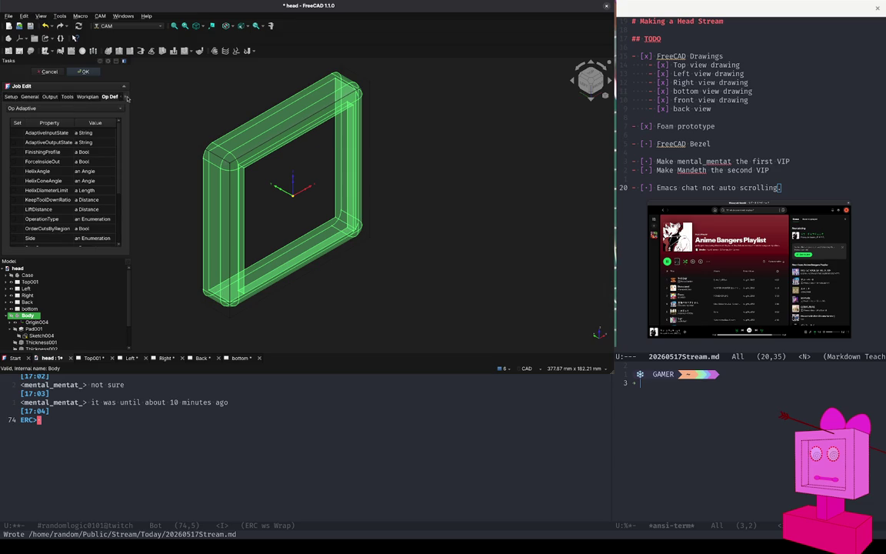
click(125, 97)
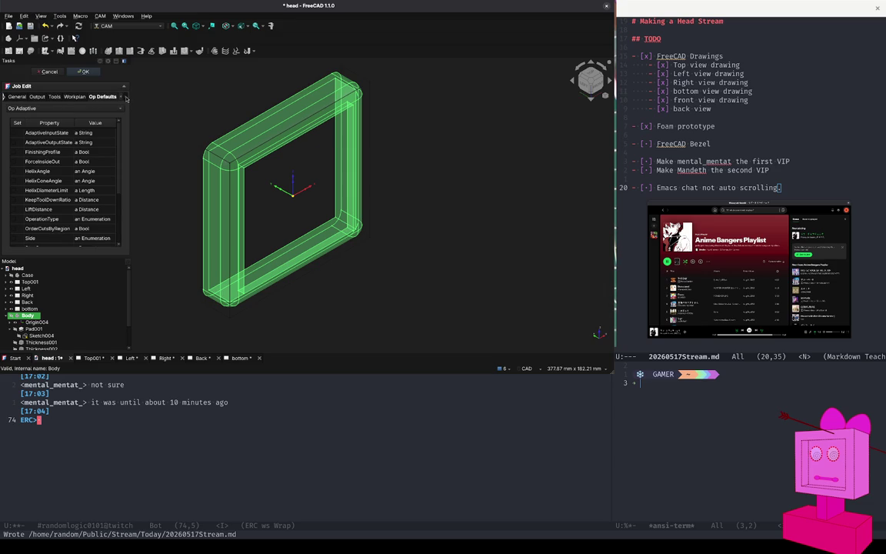
click(121, 97)
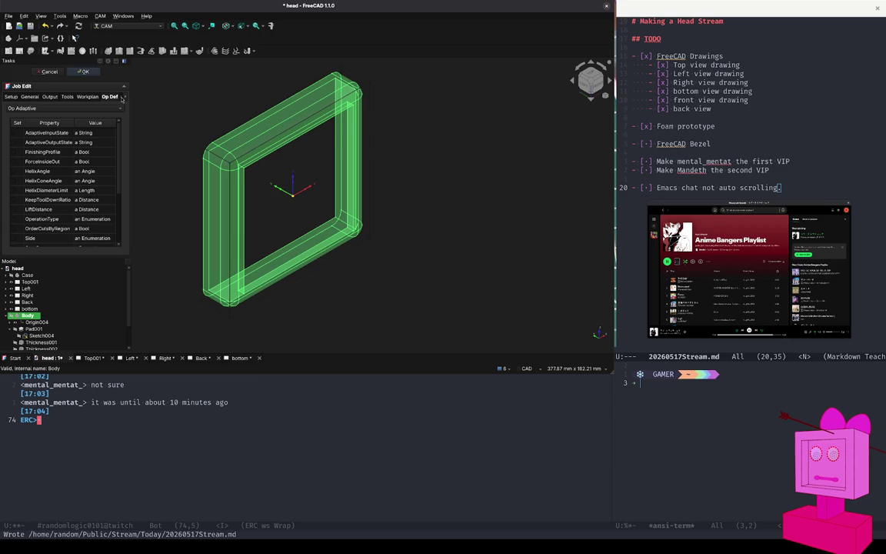
click(49, 72)
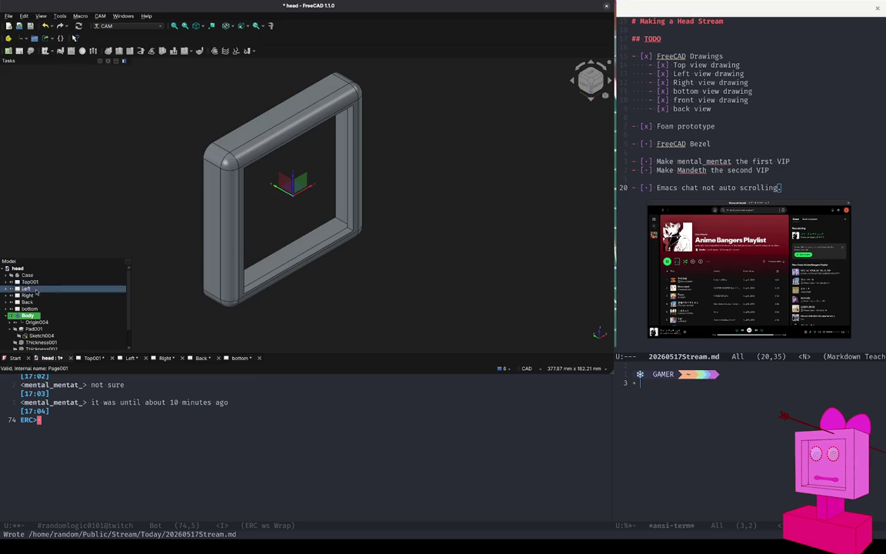
- Rename the frame's Body to 'Bezel' in the model tree
scroll(36, 288, down, 3)
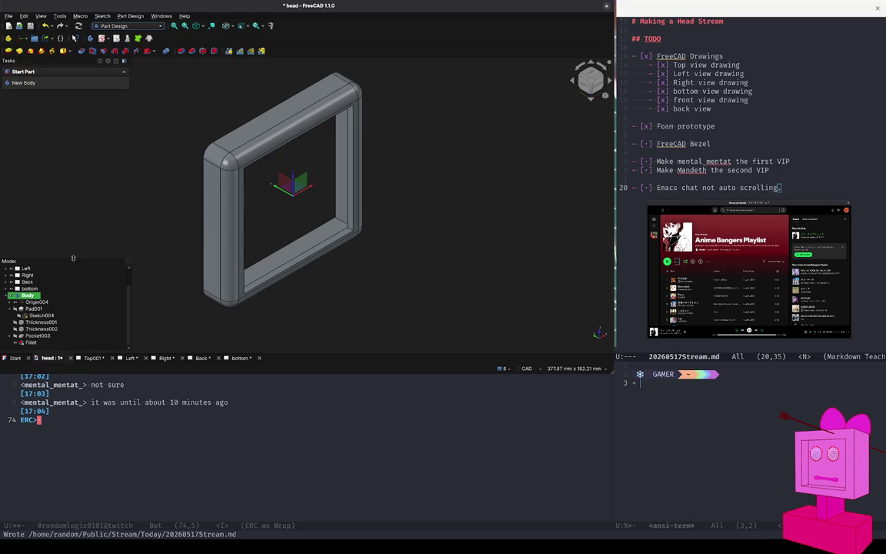
drag(73, 258, 73, 140)
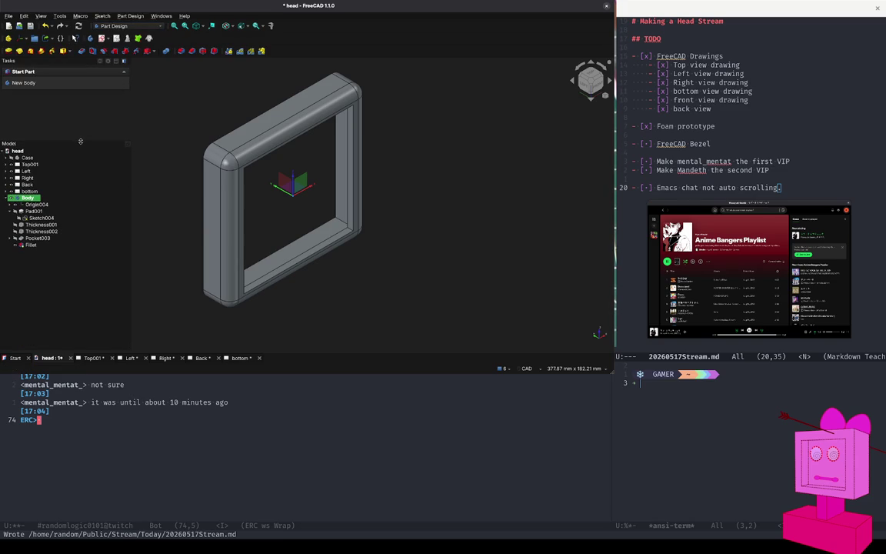
click(28, 198)
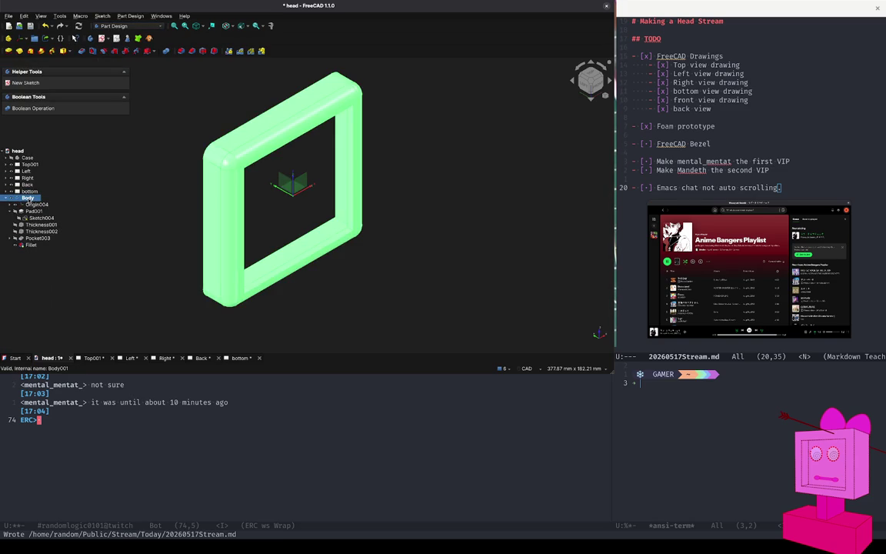
click(58, 245)
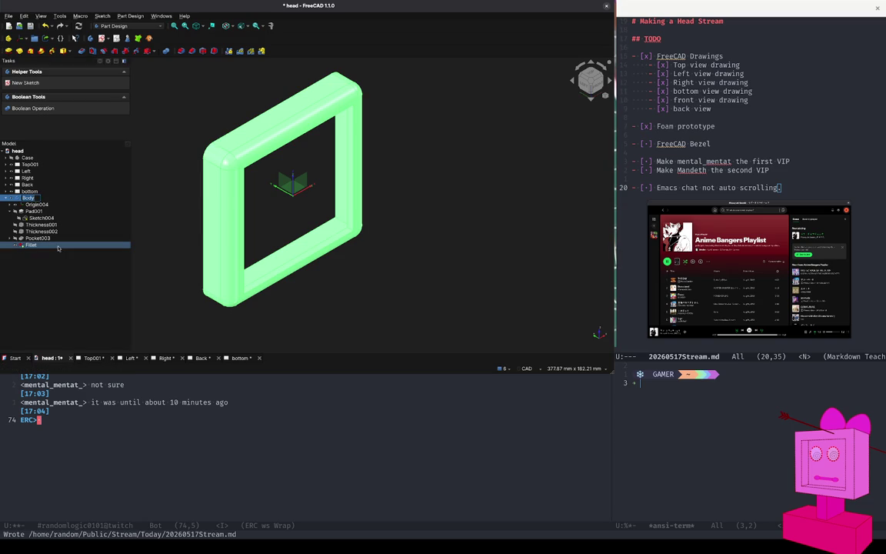
text(B)
text(ezel)
key(Return)
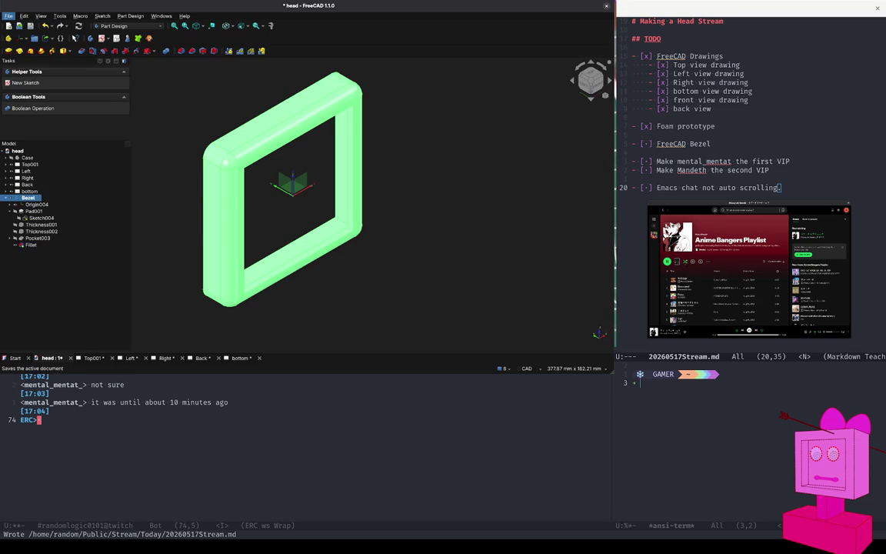
- Save the document and begin File > Export of the model
key(ctrl+s)
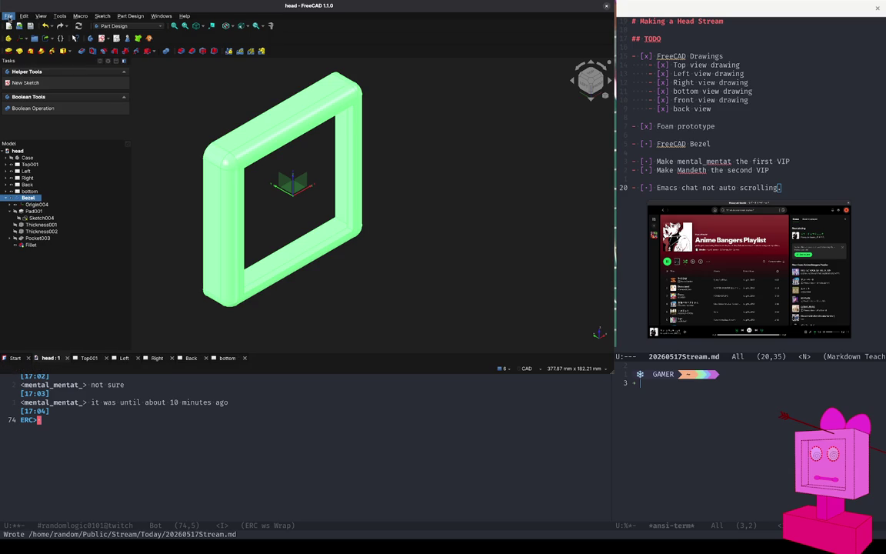
click(9, 15)
click(43, 125)
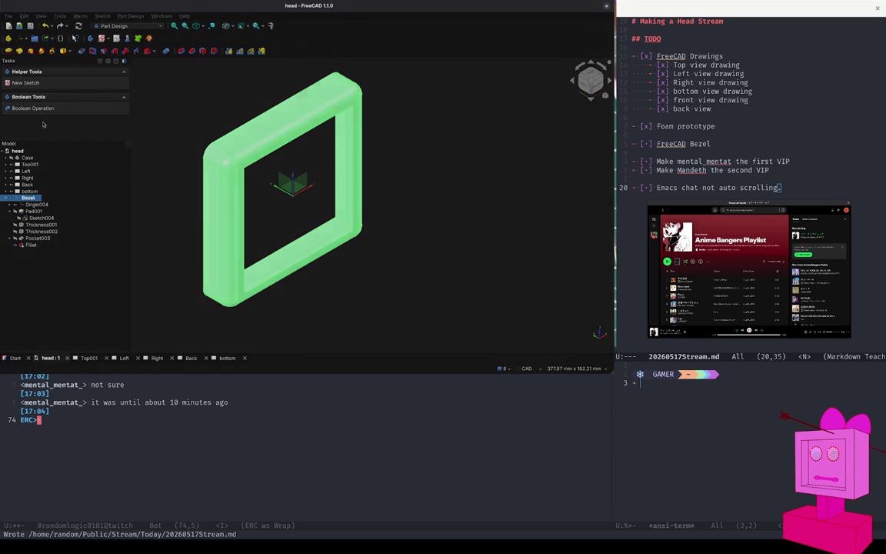
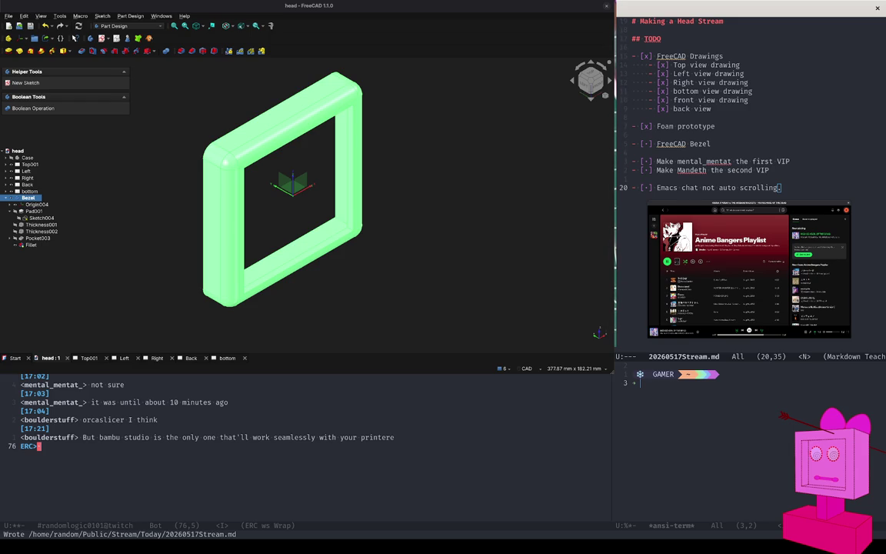
- Switch to workspace 2 with the NixOS package search and focus its search field
key(super+2)
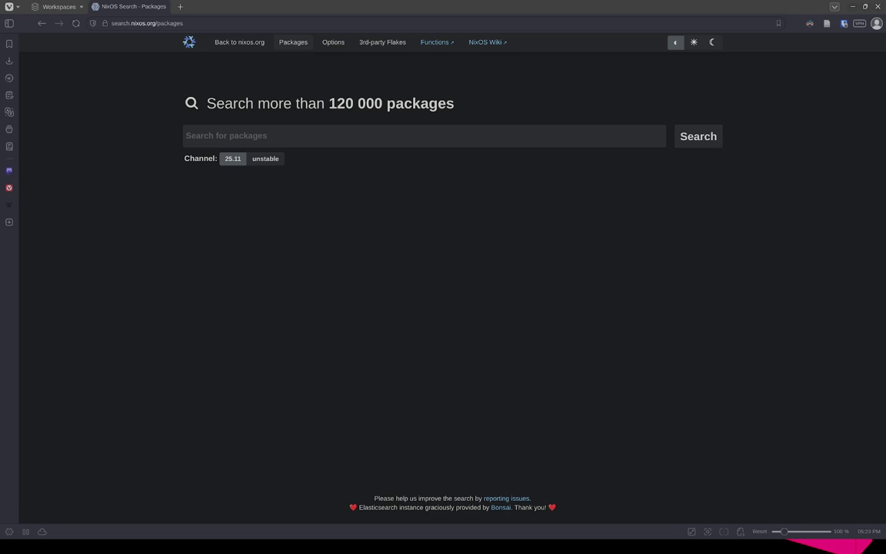
click(349, 137)
- Search NixOS packages for 'bambu' and show rPackages.bambu's NixOS configuration snippet
text(bambu)
key(Return)
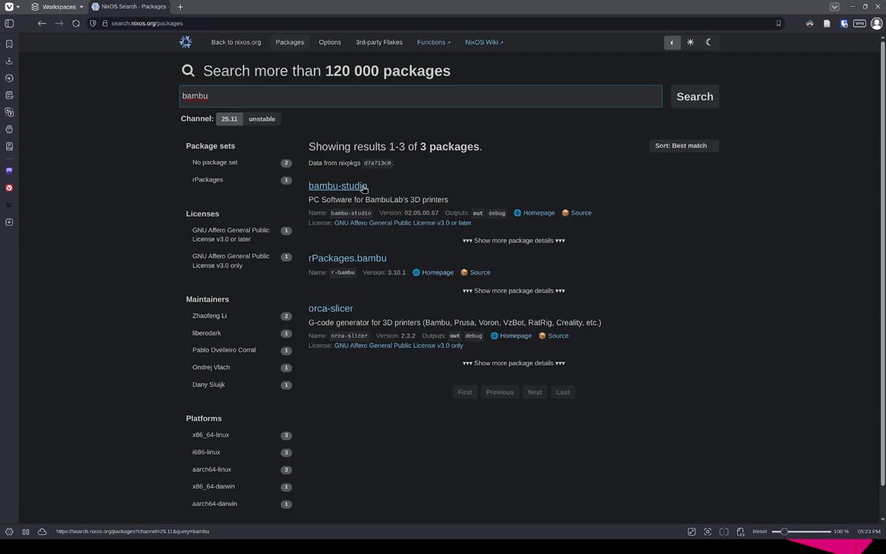
click(372, 264)
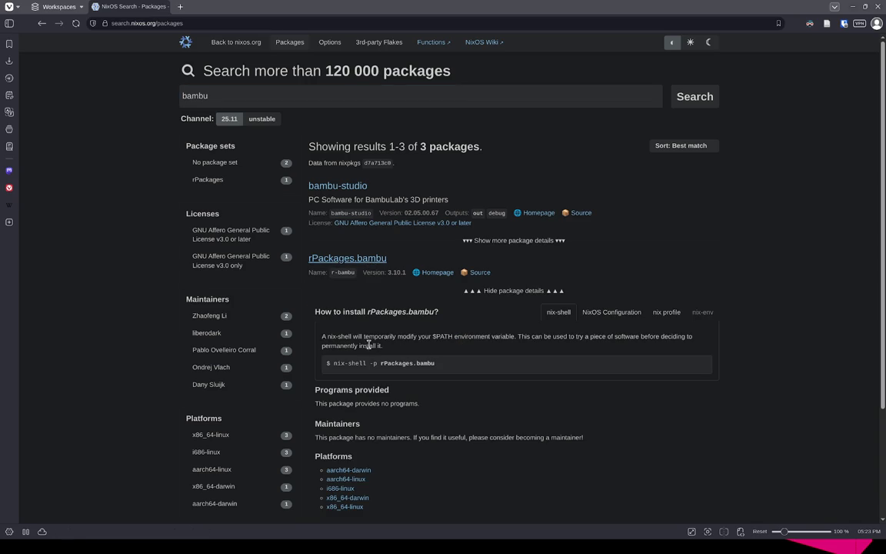
click(610, 314)
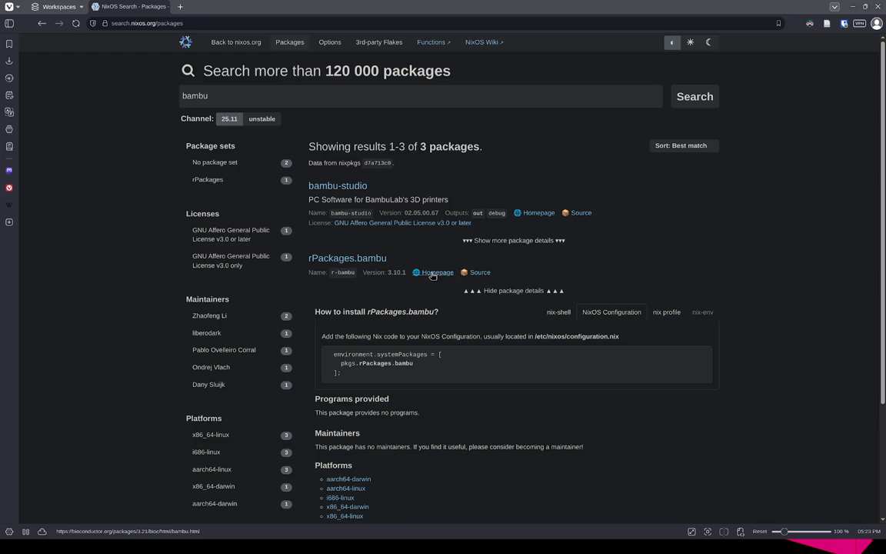
mouse_move(307, 259)
mouse_down()
mouse_move(352, 256)
mouse_move(308, 258)
mouse_up()
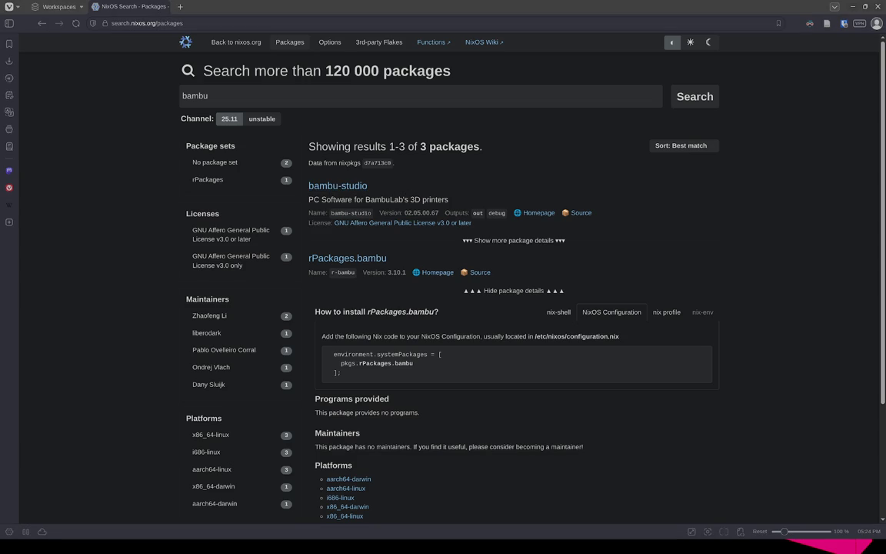
- Select the 'bambu-studio' name in its NixOS configuration snippet, then return to workspace 1
click(347, 185)
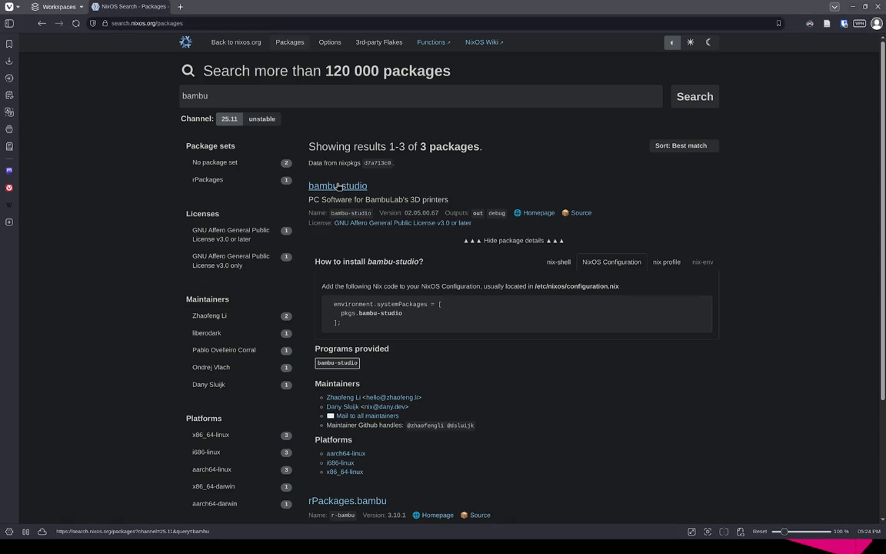
click(615, 264)
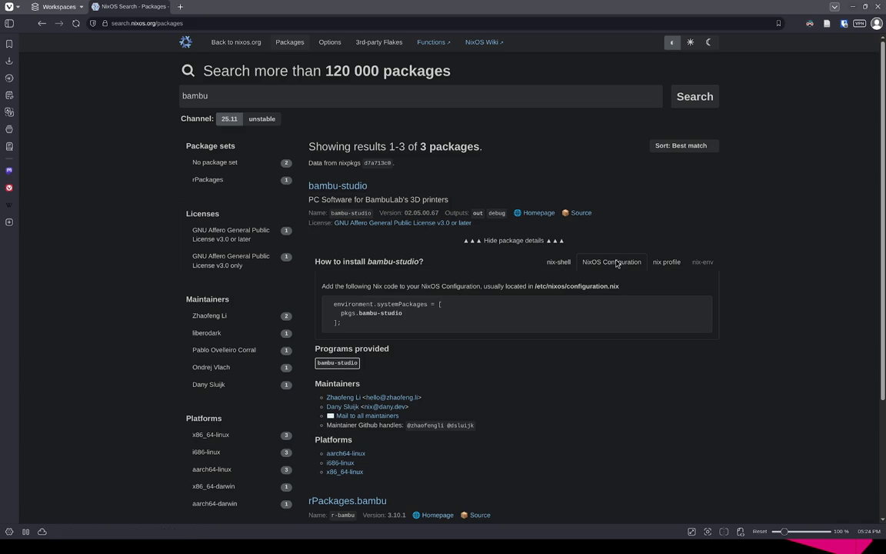
drag(358, 313, 403, 316)
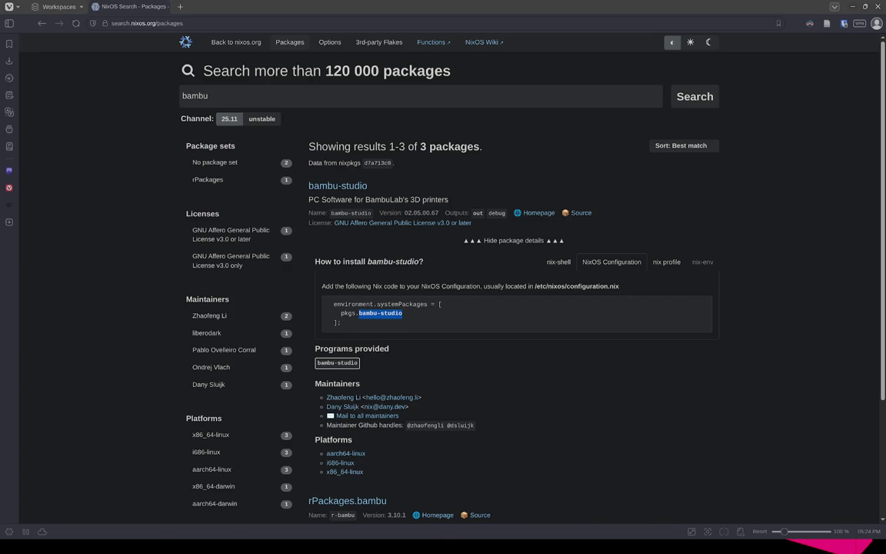
key(super+1)
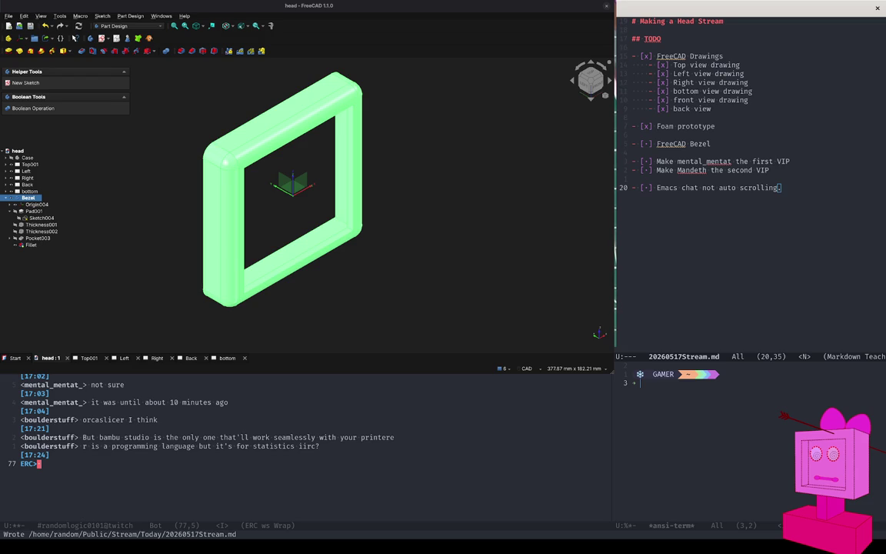
- Move the FreeCAD window aside to reveal the Emacs frame
key(alt+Tab)
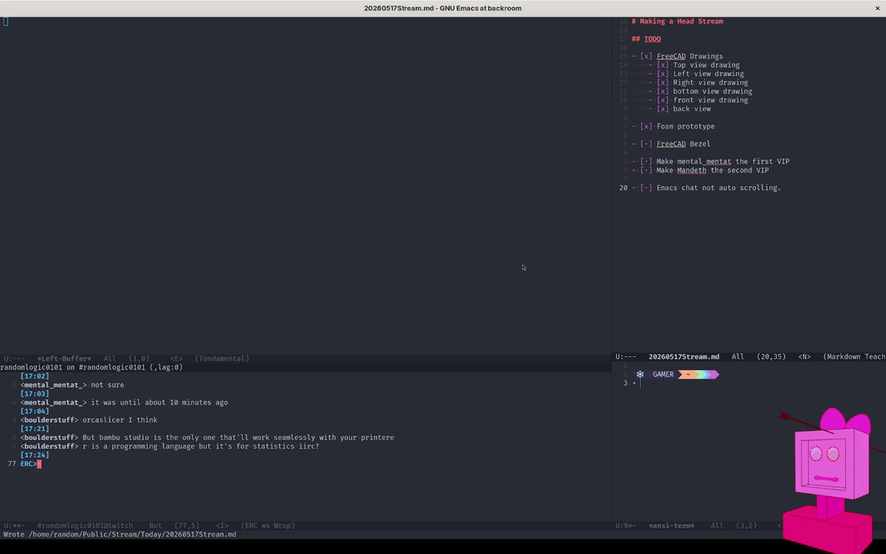
- Widen the notes and terminal windows and enlarge the focused ansi-term terminal
drag(613, 227, 614, 246)
drag(610, 247, 350, 247)
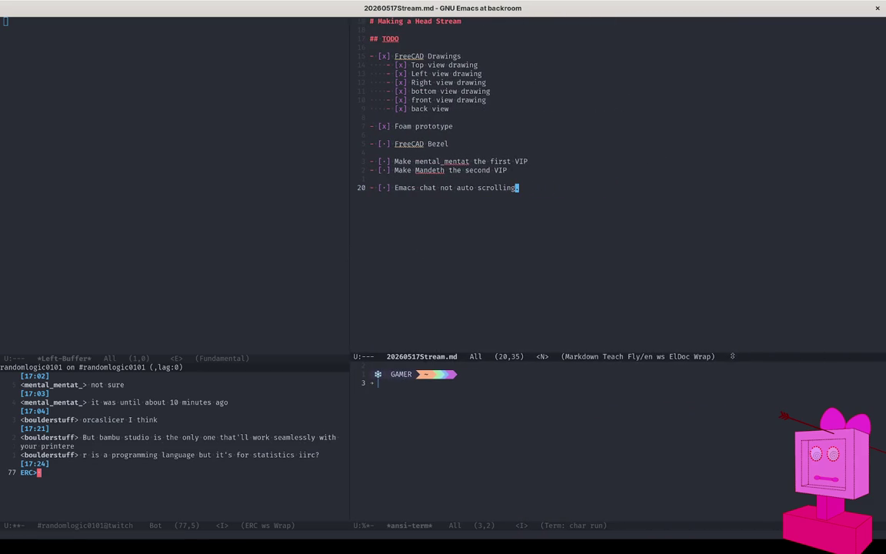
drag(731, 356, 723, 210)
click(494, 272)
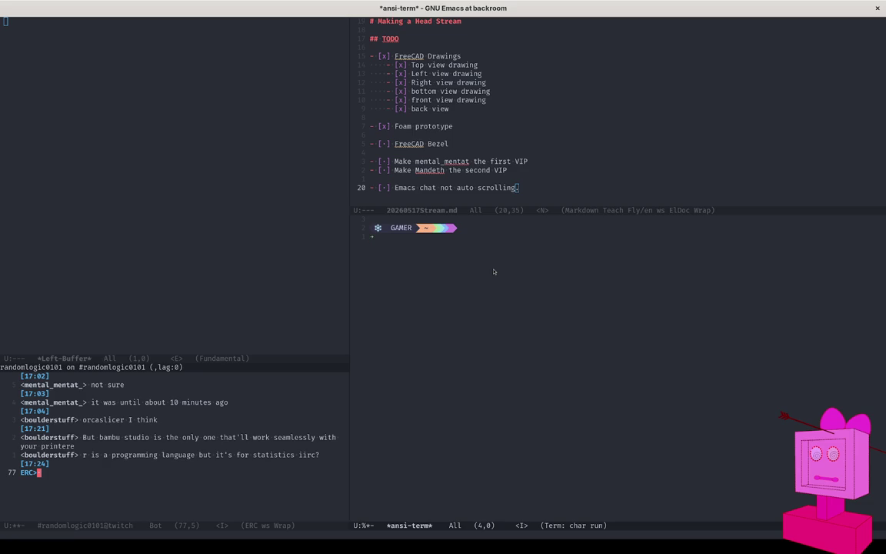
- Run nixos-config and authenticate with the sudo password to edit configuration.nix
text(nixos-config)
key(Return)
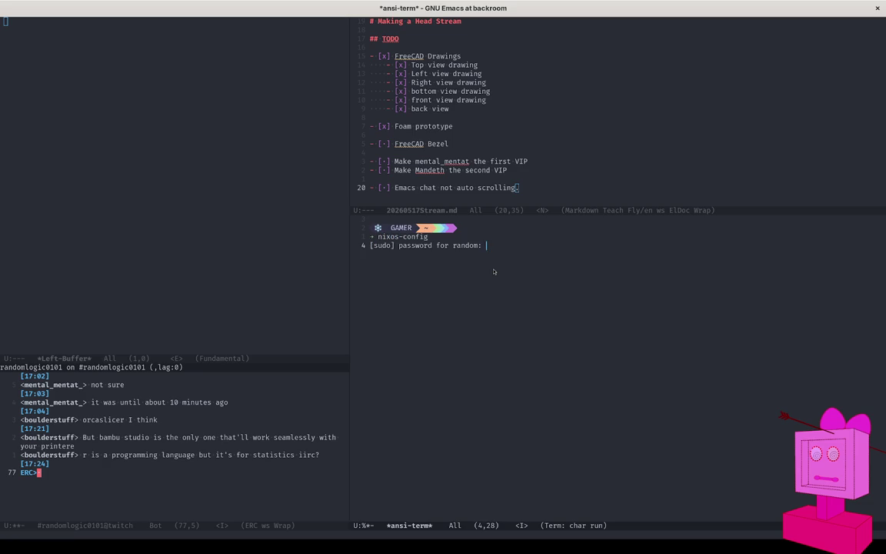
key(Return)
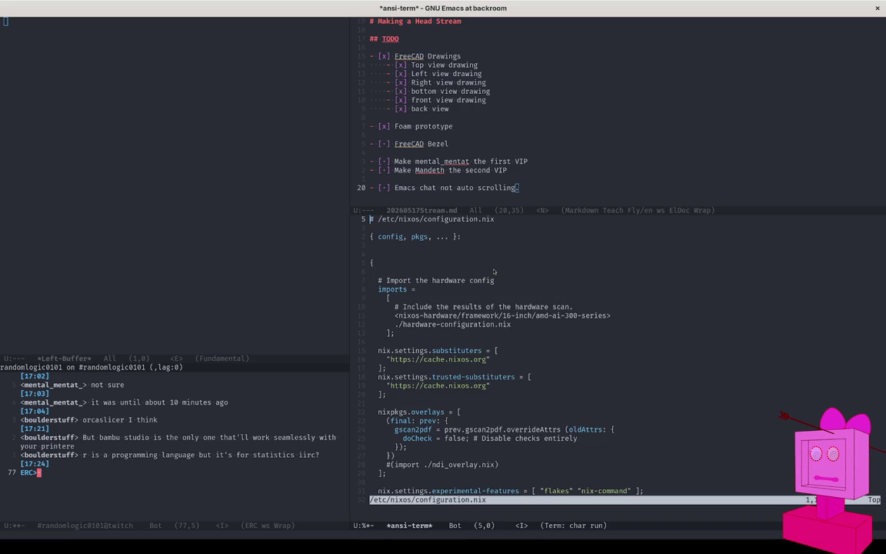
- Move to the environment.systemPackages list, open a line above tldr, and undo a stray paste
key(Down)
key(Down)
key(Down)
key(Down)
key(Down)
key(Down)
key(Down)
key(Down)
key(Down)
key(Down)
key(Down)
key(Down)
key(Down)
key(Down)
key(Down)
key(Down)
key(Down)
key(Down)
key(Down)
key(Down)
key(Down)
key(Down)
key(Down)
key(Down)
key(Down)
key(Down)
key(Down)
key(Down)
key(Down)
key(Down)
key(Down)
key(Down)
key(Down)
key(Down)
key(Down)
key(Down)
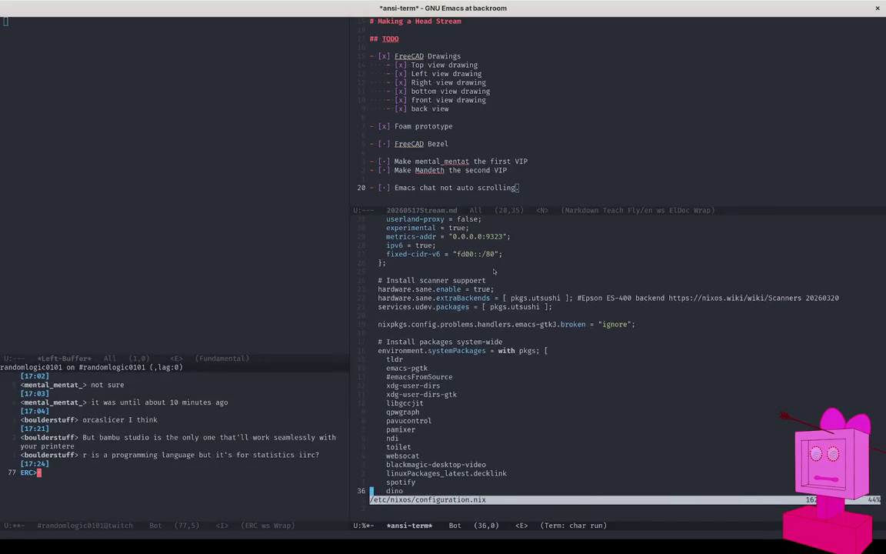
key(Up)
key(Up)
key(Up)
key(O)
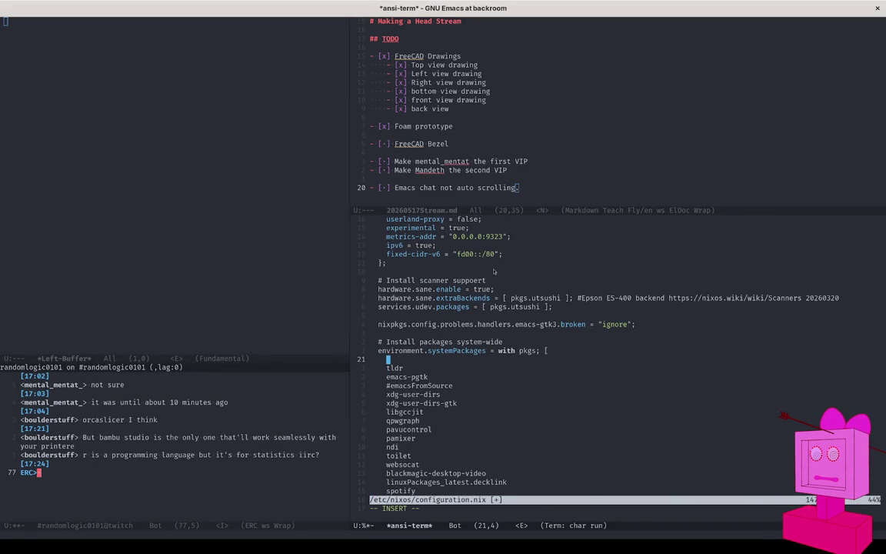
text(vivaldi-ffmpeg-codecs)
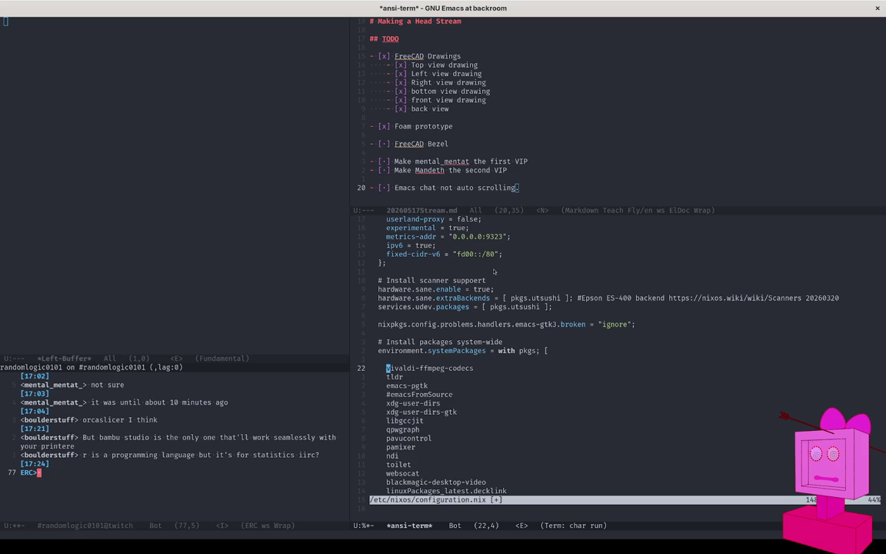
key(Escape)
key(u)
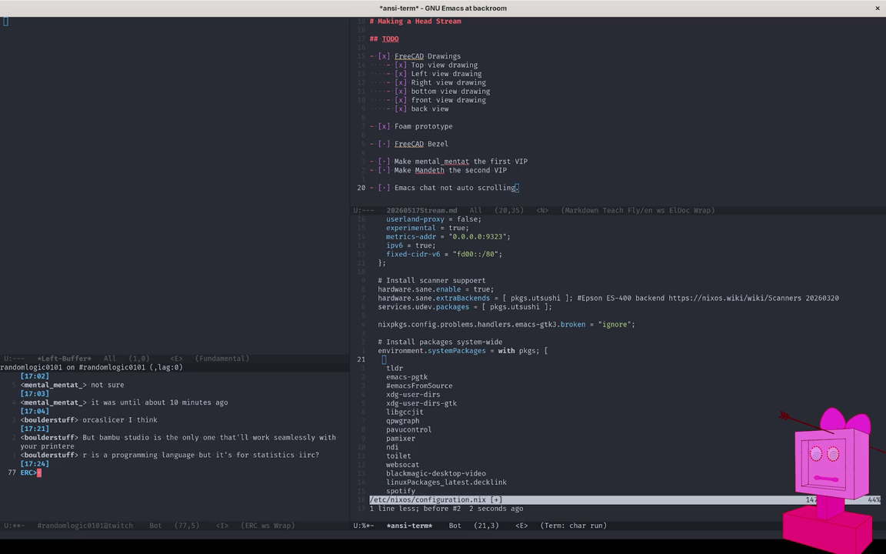
- Insert bambu-studio into the systemPackages list and save configuration.nix with :w
click(494, 272)
text(ibambu-studio)
key(Escape)
text(:w)
key(Return)
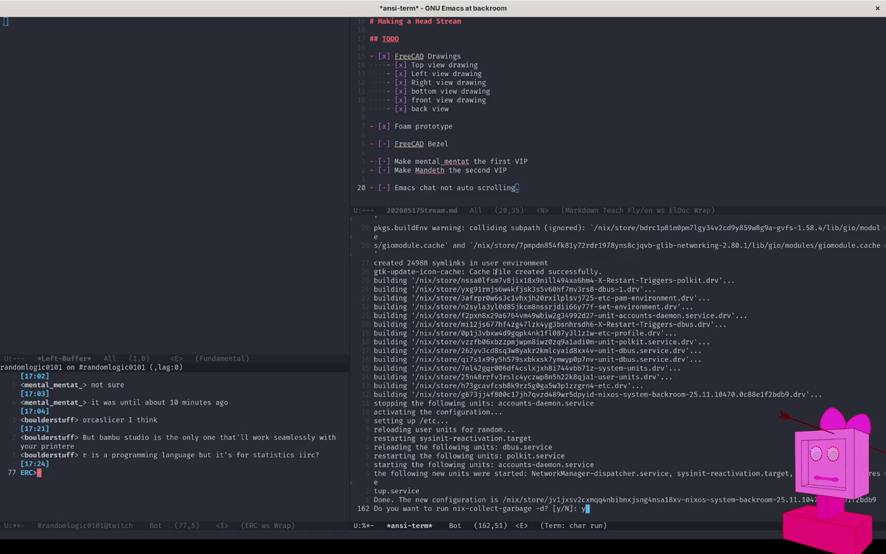
- Answer y to nix-collect-garbage, accept default boot generation 123, and refocus the terminal
text(y)
key(Return)
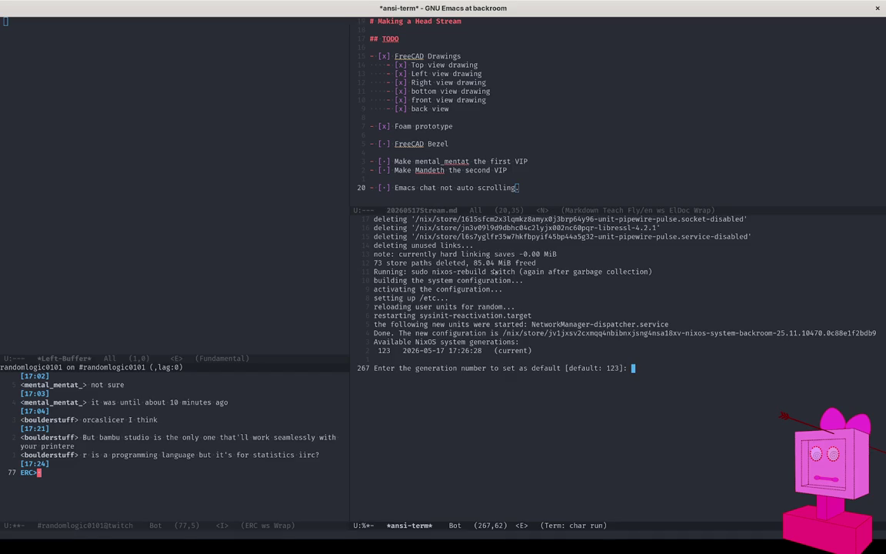
key(Return)
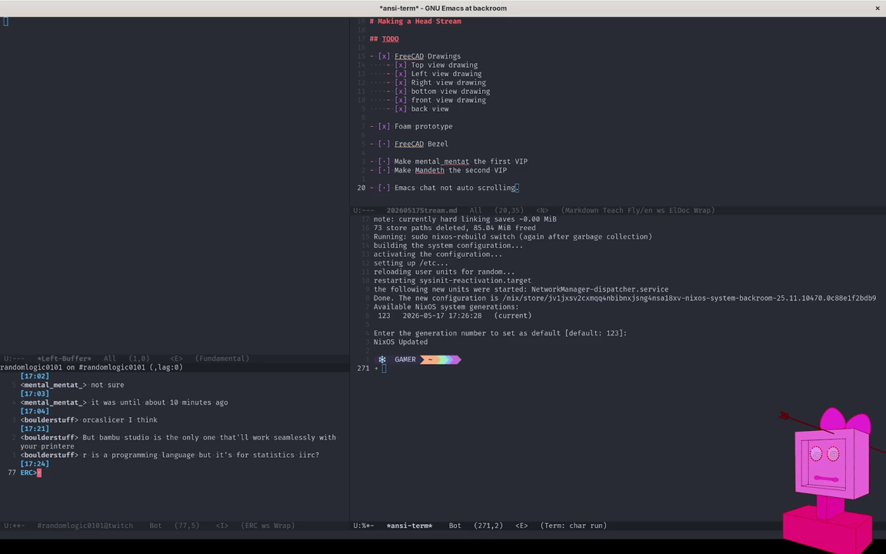
click(375, 288)
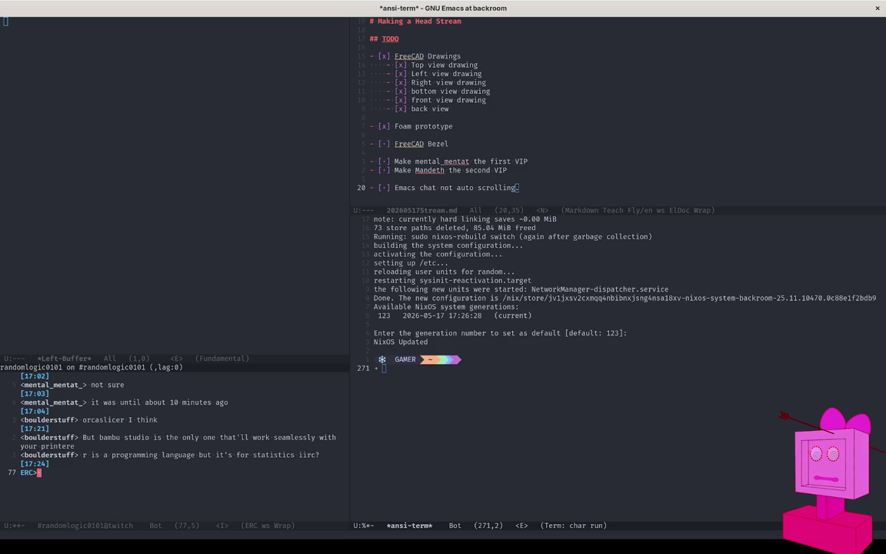